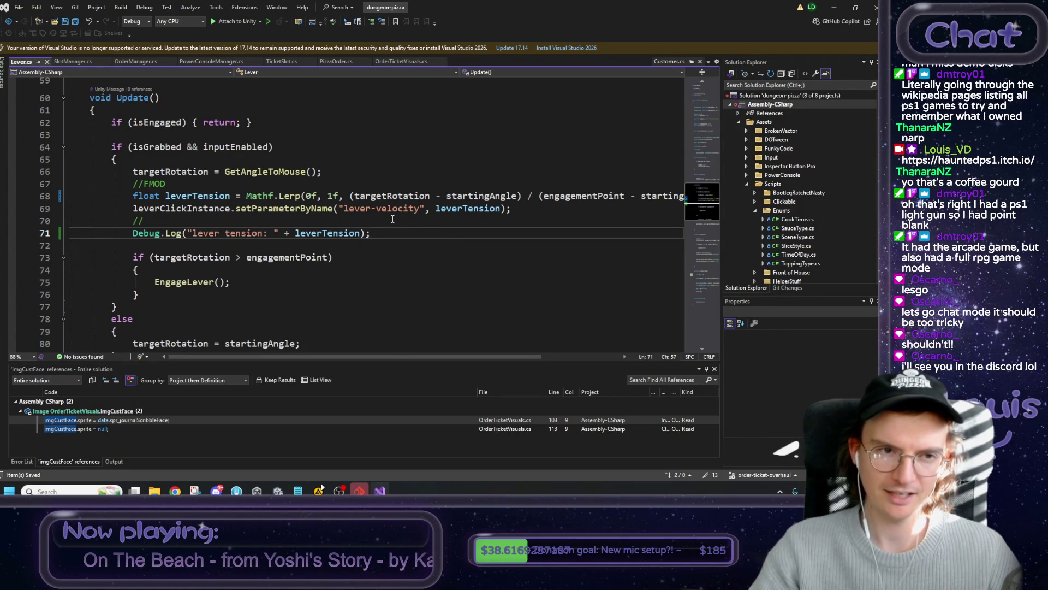
- Insert 'float currentMaxTension = 0f;' on a new line just above the Update method
click(182, 106)
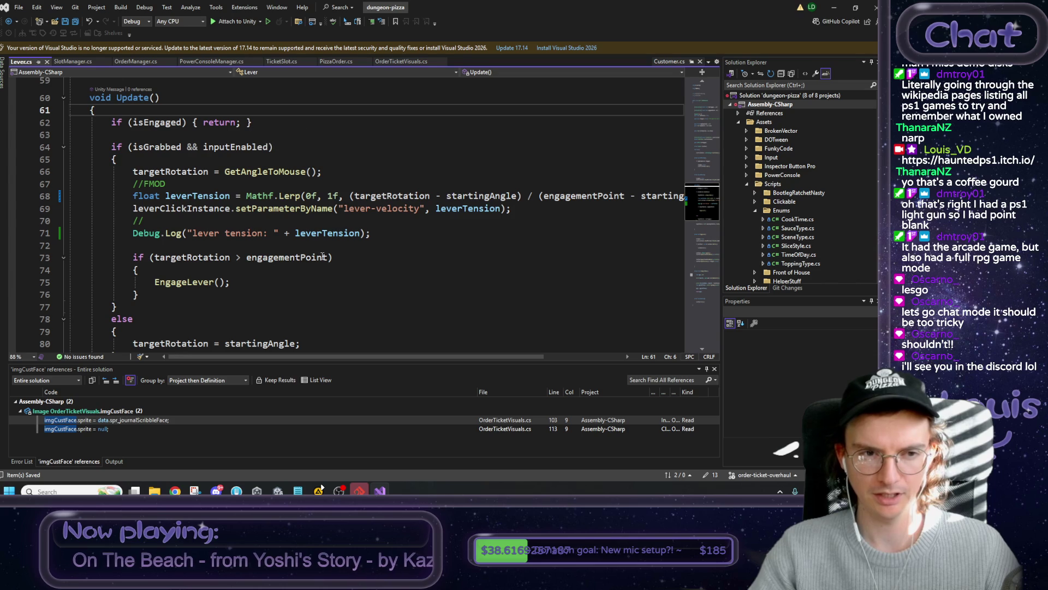
scroll(252, 257, up, 1)
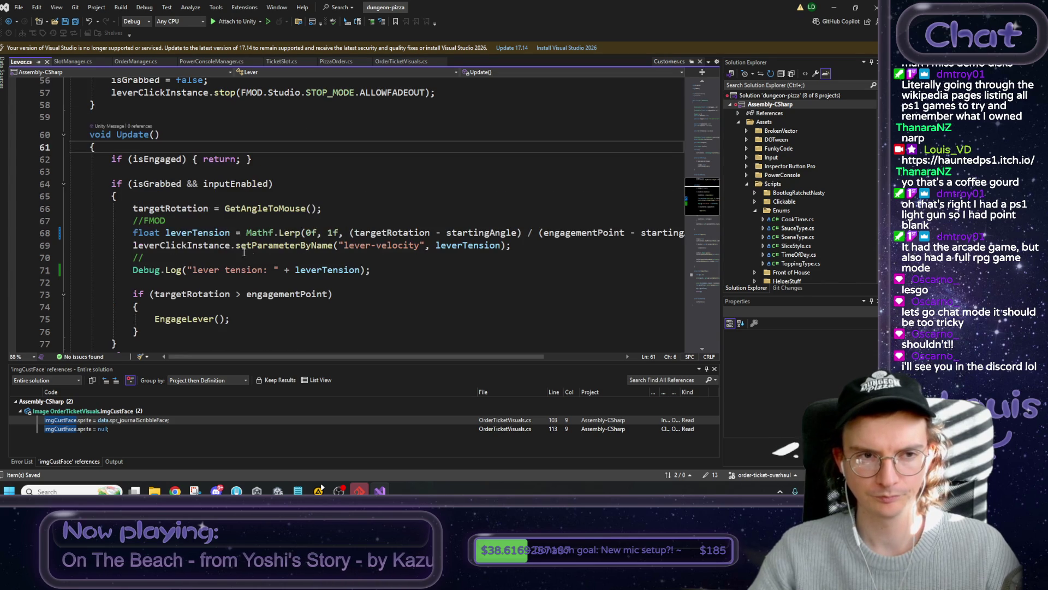
click(135, 118)
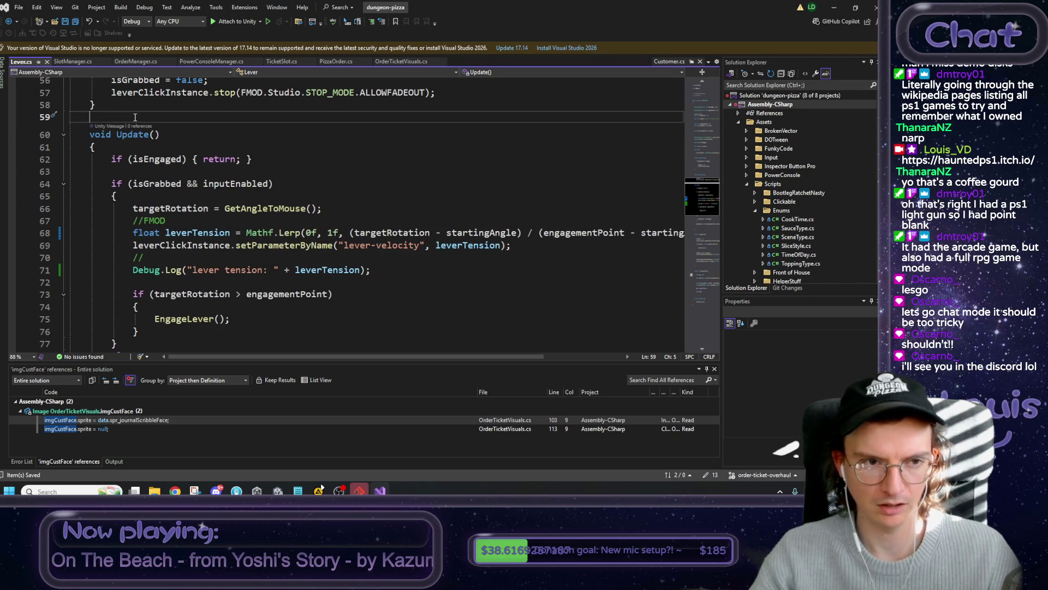
key(Return)
text(float cu)
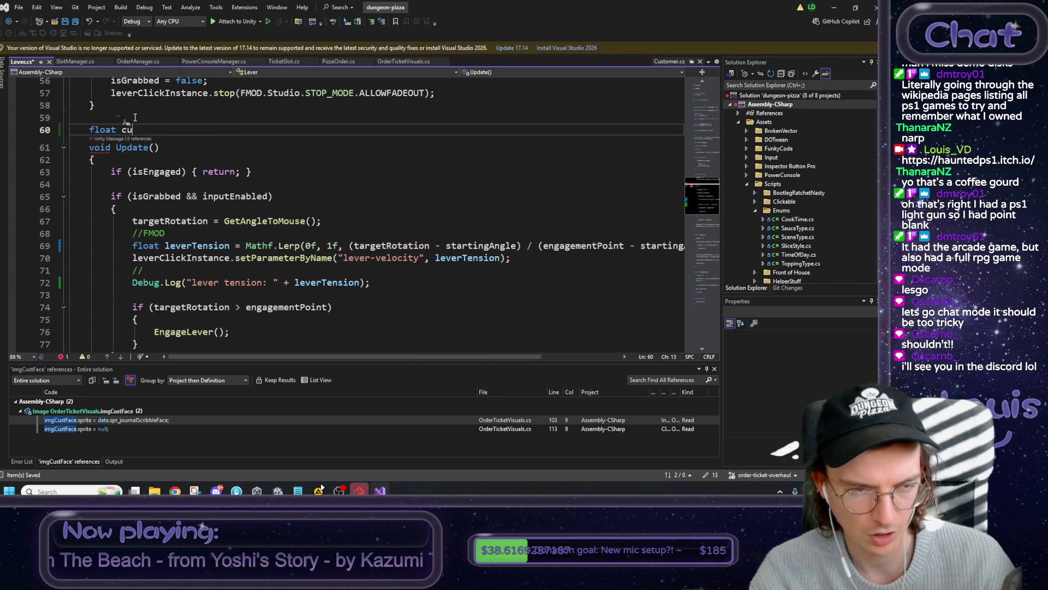
text(rrentMax)
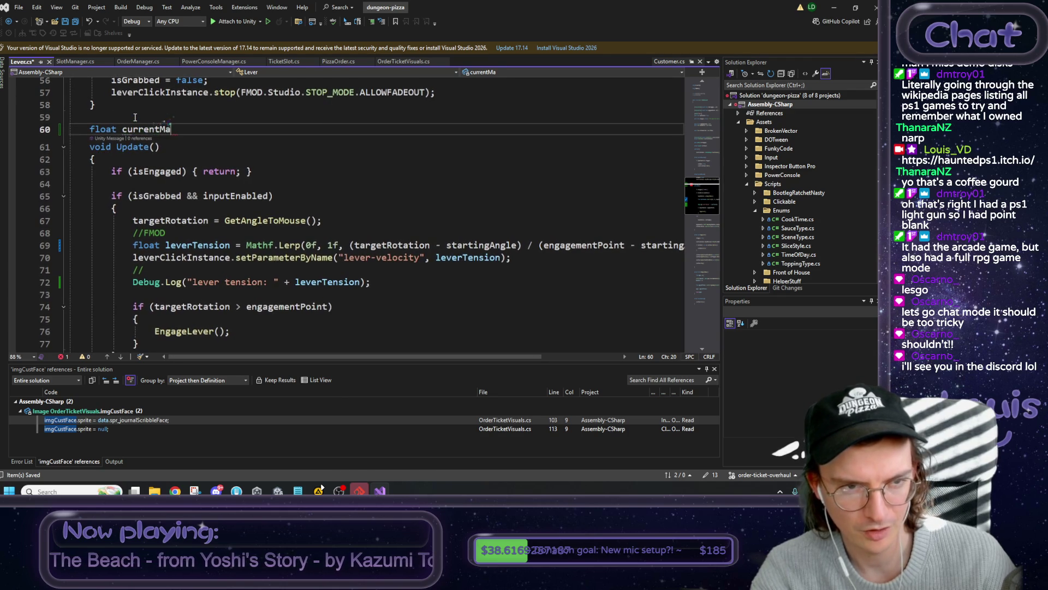
text(Tension = 0;)
key(Tab)
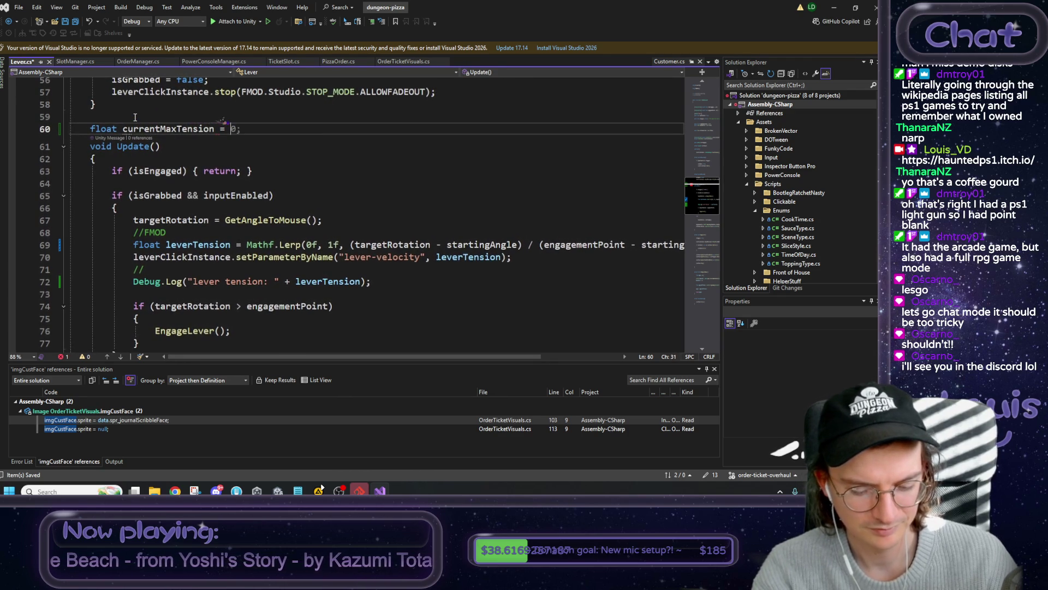
key(Left)
text(f)
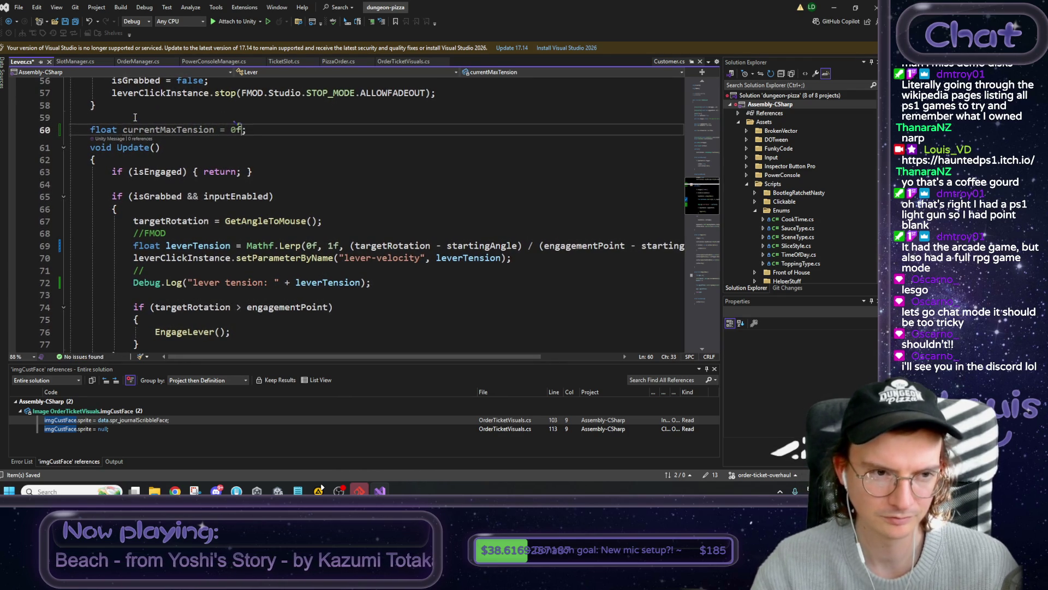
double_click(167, 130)
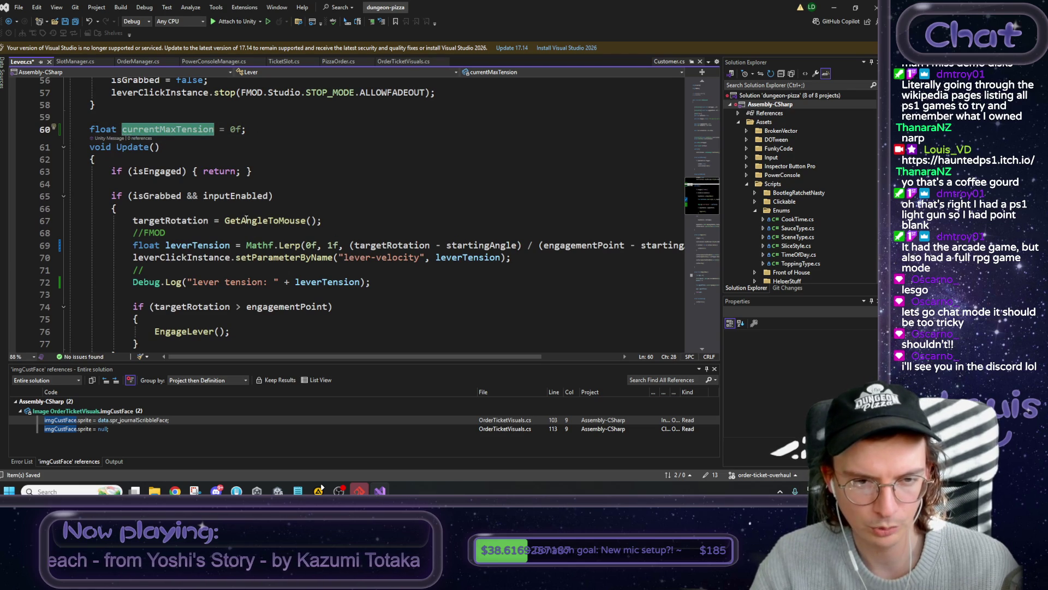
click(252, 282)
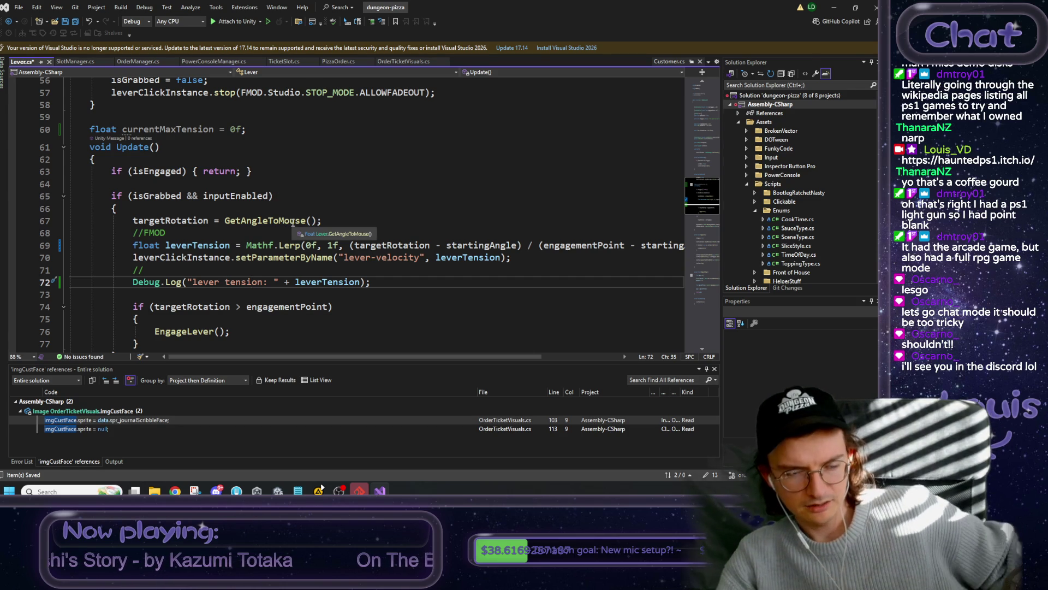
scroll(293, 223, down, 1)
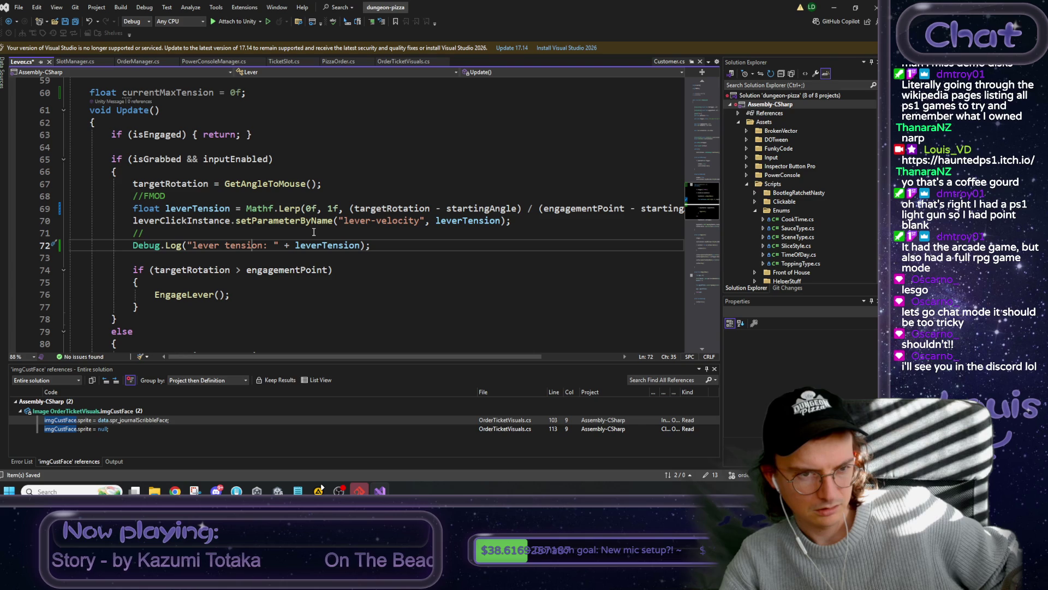
click(314, 232)
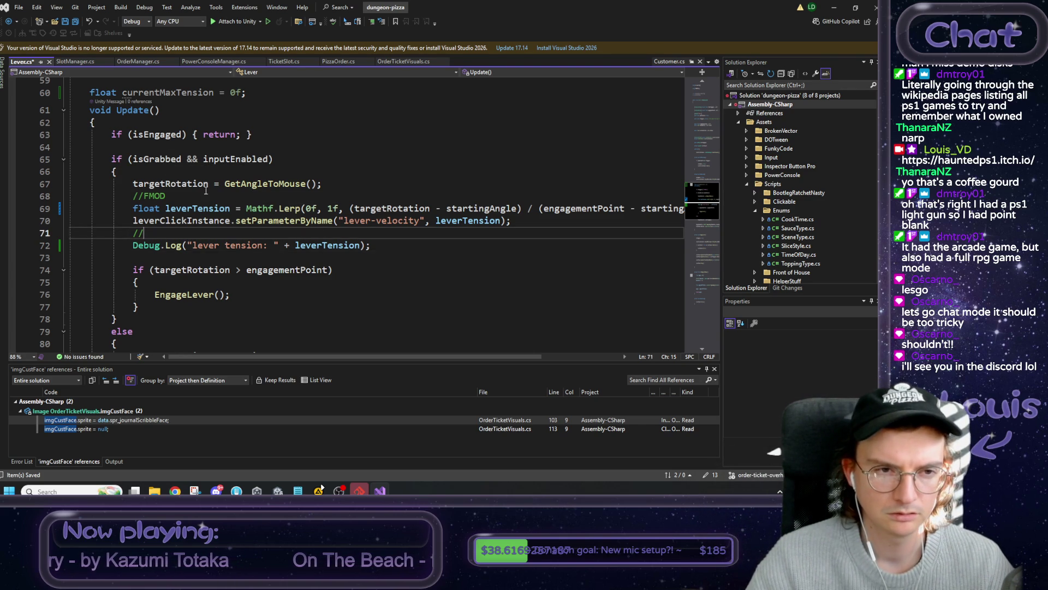
scroll(198, 265, up, 6)
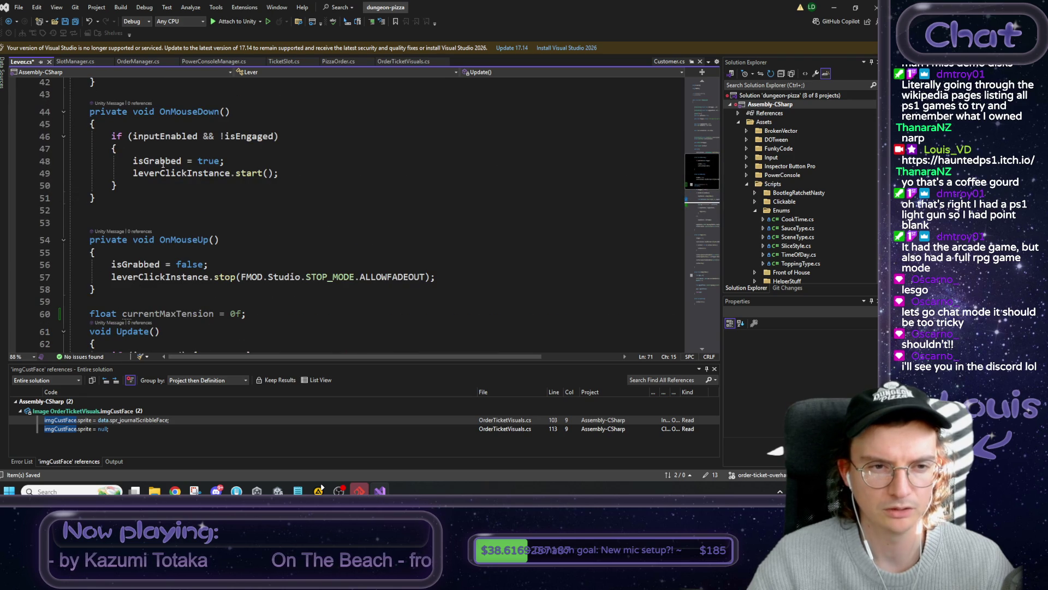
- Add 'currentMaxTension = 0f;' right after leverClickInstance.start() in OnMouseDown
click(288, 173)
key(Return)
click(214, 314)
key(ctrl+shift+Left)
key(ctrl+c)
click(283, 173)
key(ctrl+v)
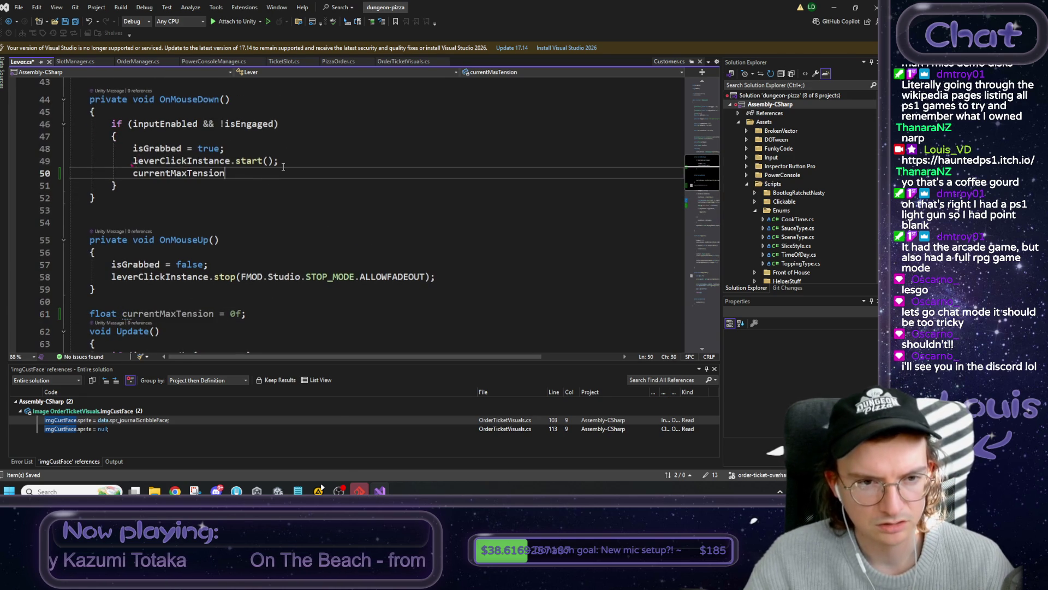
text( = 0f;)
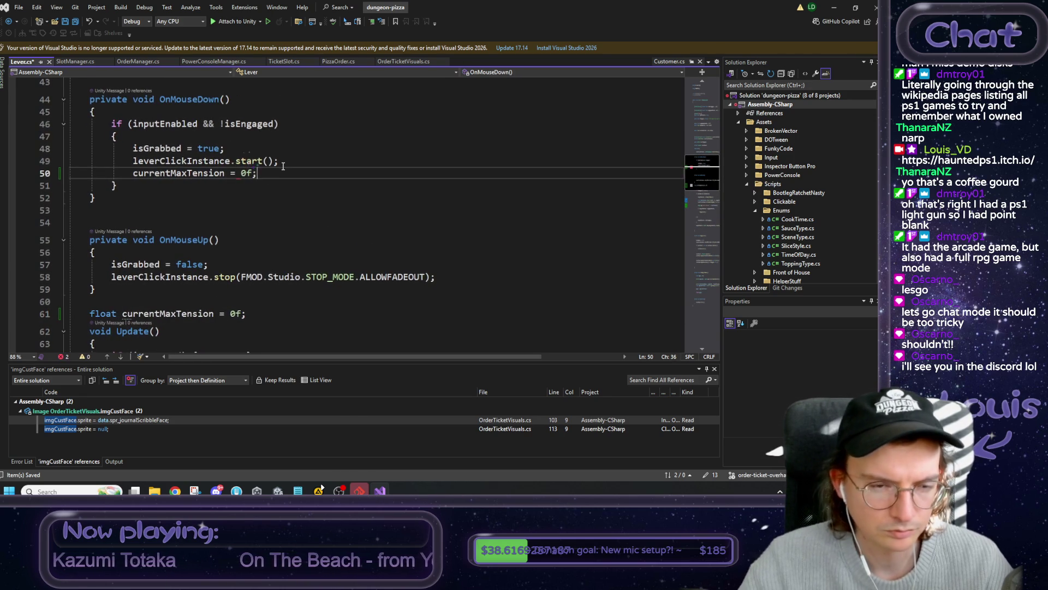
- Review the inputEnabled uses and select the FMOD lever-velocity parameter statement in Update
scroll(282, 166, down, 1)
scroll(281, 166, down, 2)
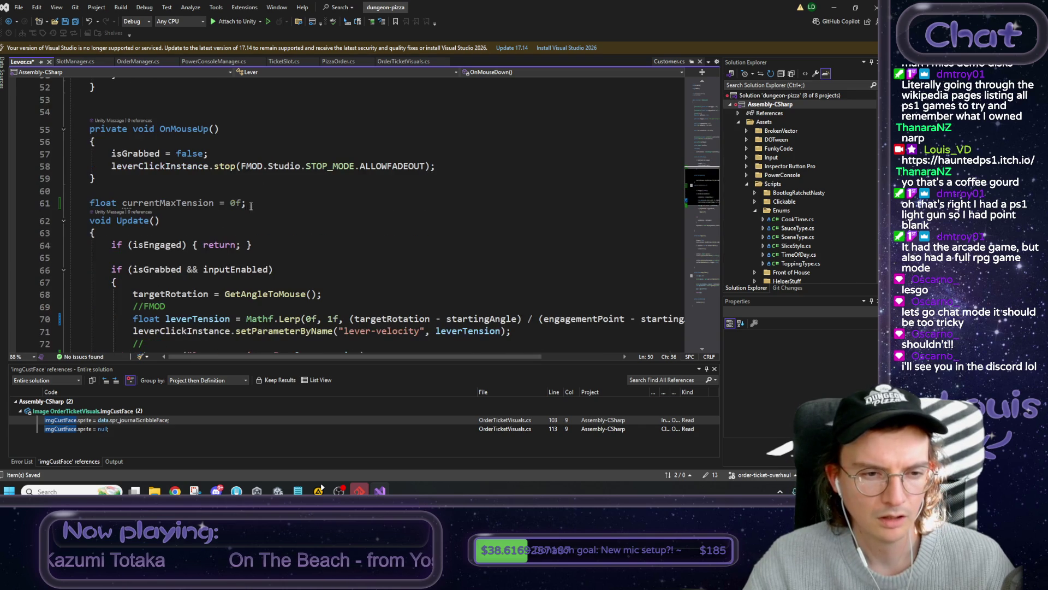
double_click(244, 269)
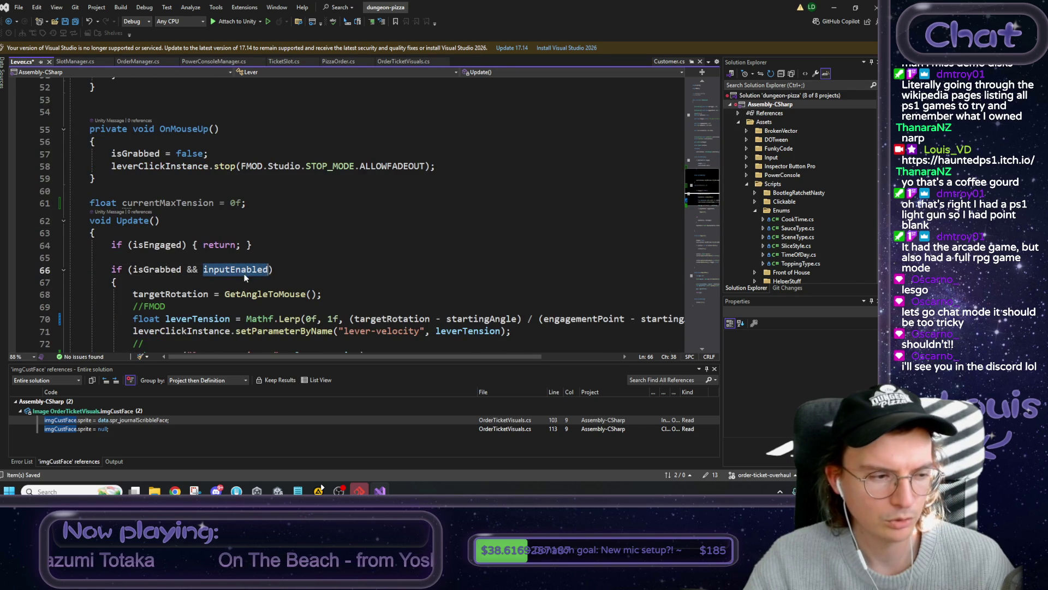
scroll(248, 272, up, 2)
click(223, 137)
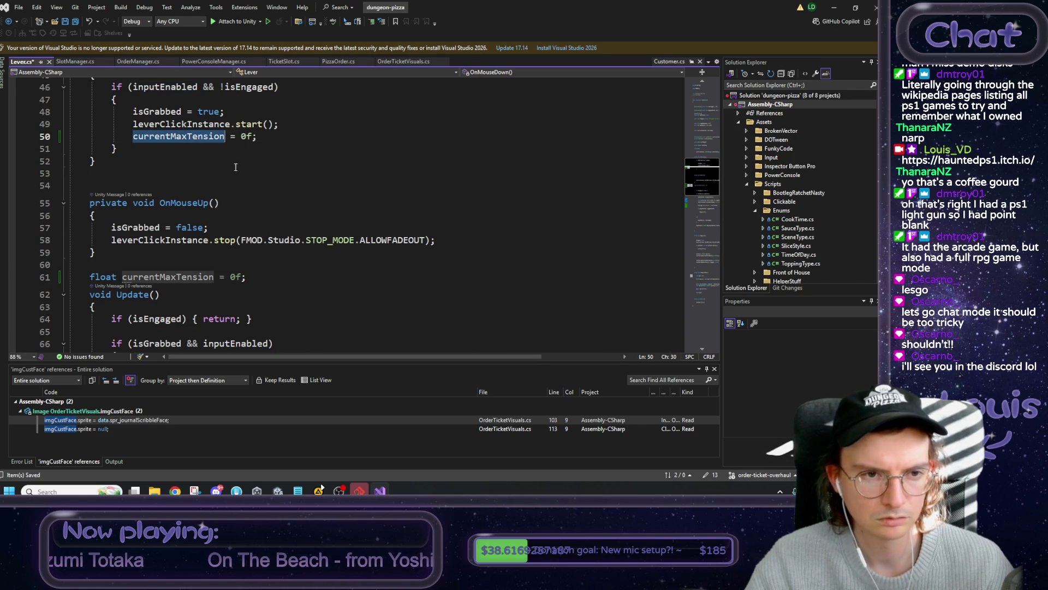
scroll(242, 244, down, 2)
scroll(242, 243, down, 1)
scroll(230, 257, down, 1)
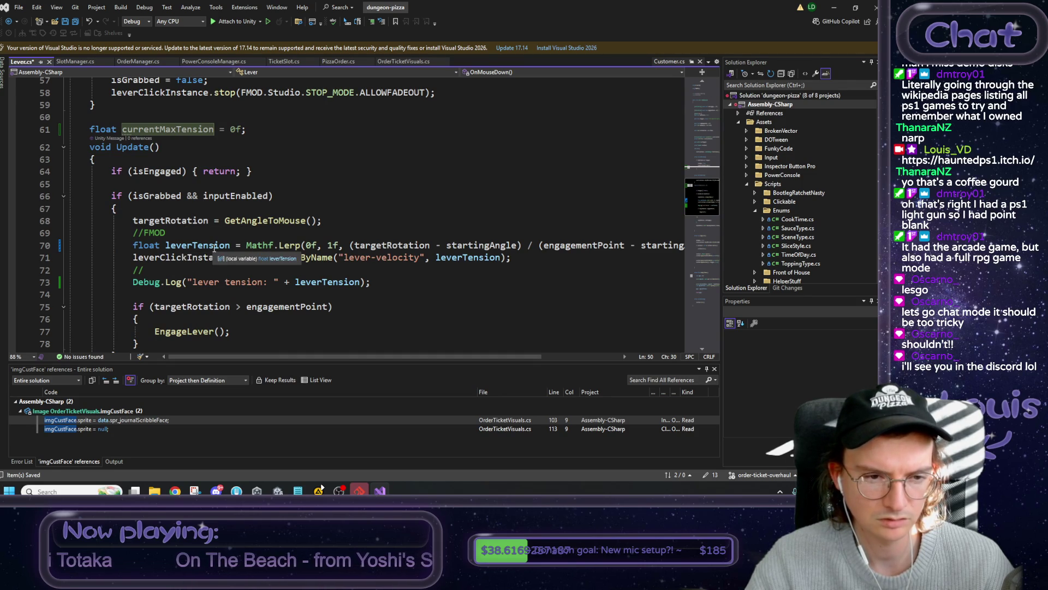
click(192, 257)
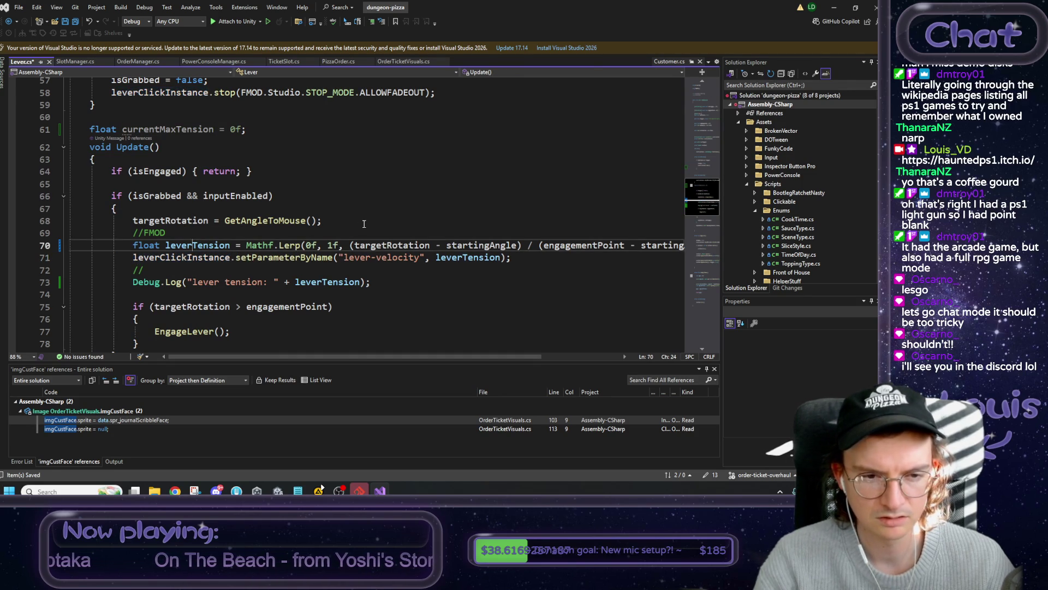
key(shift+Home)
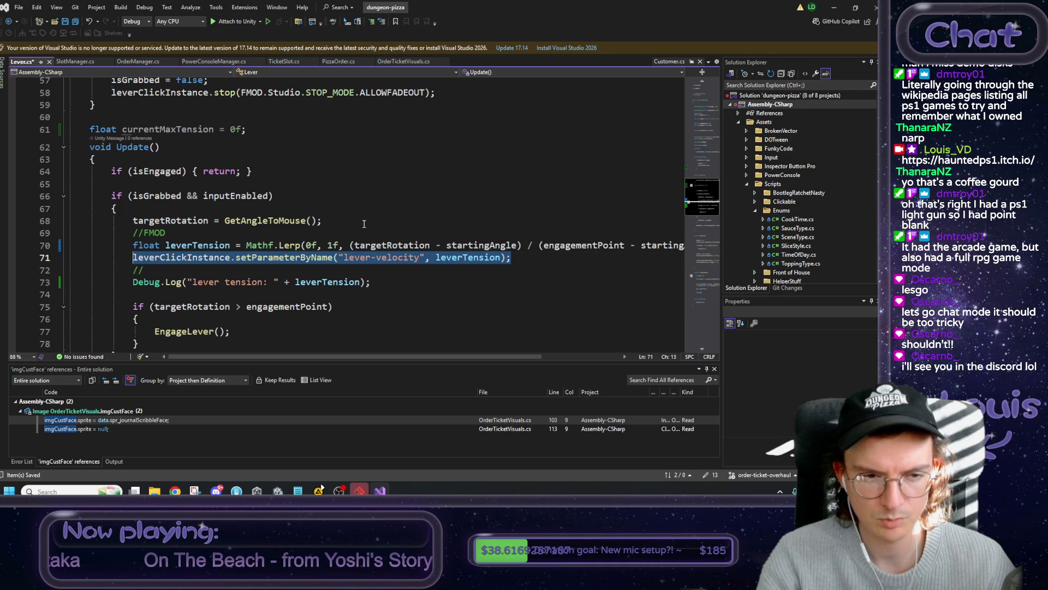
- Replace the lever-velocity line with an if that sets currentMaxTension = leverTension when larger
key(ctrl+x)
key(Return)
key(Up)
text(currentMaxTension)
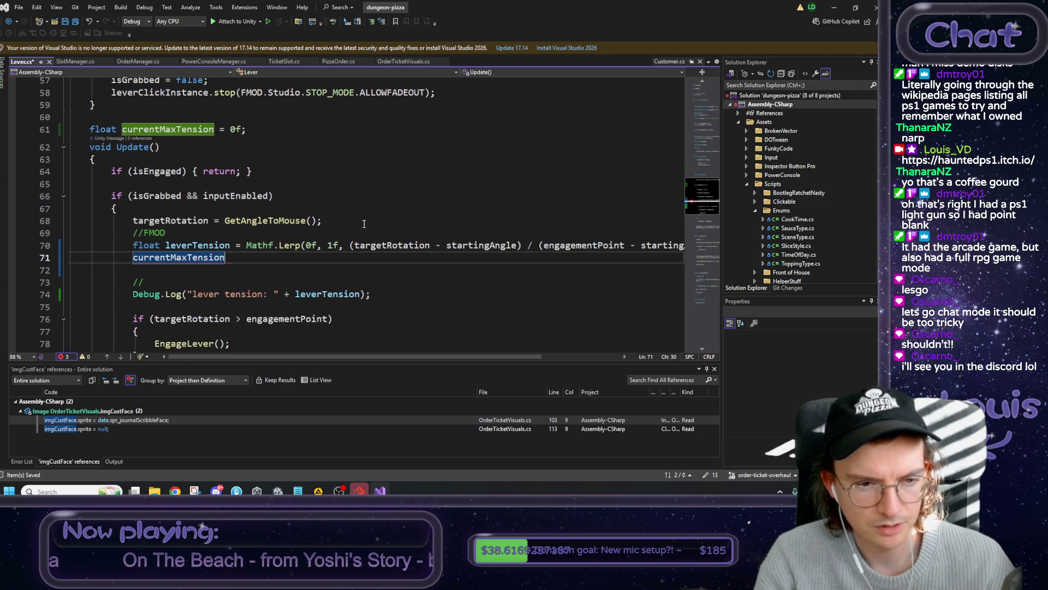
key(shift+Home)
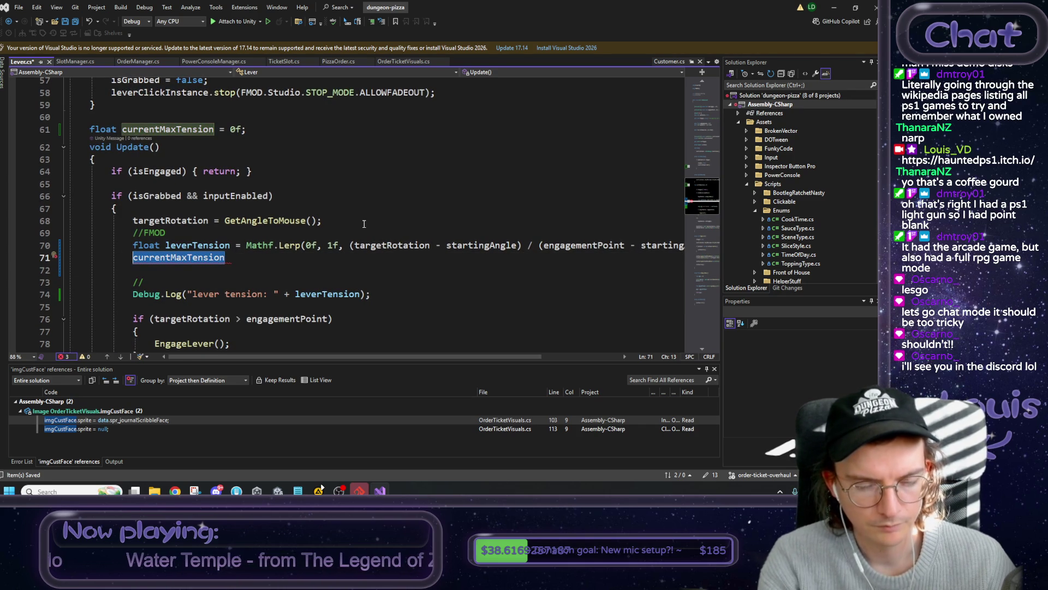
text(if (leve)
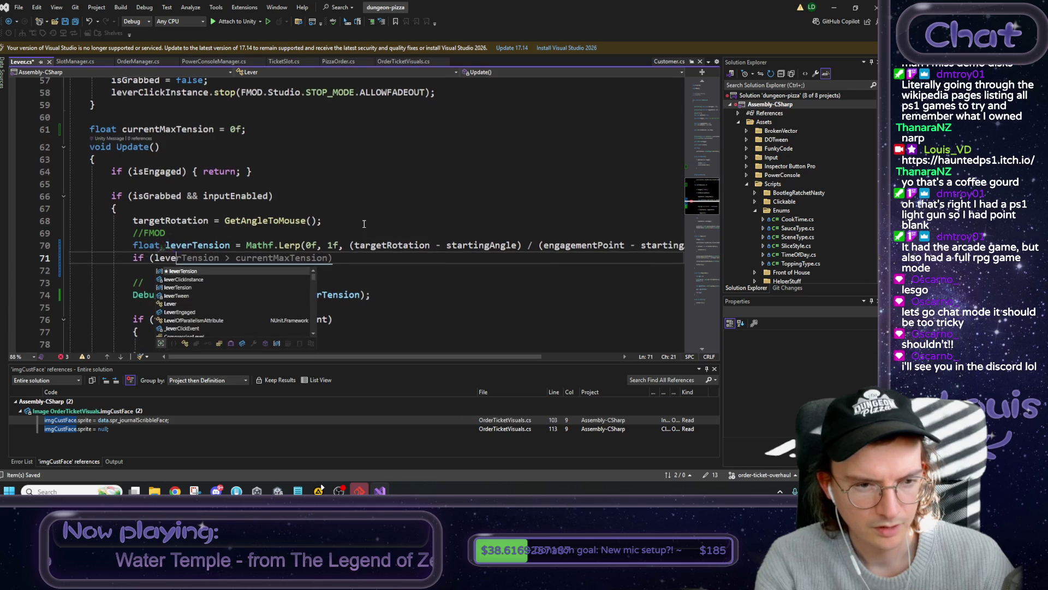
key(Tab)
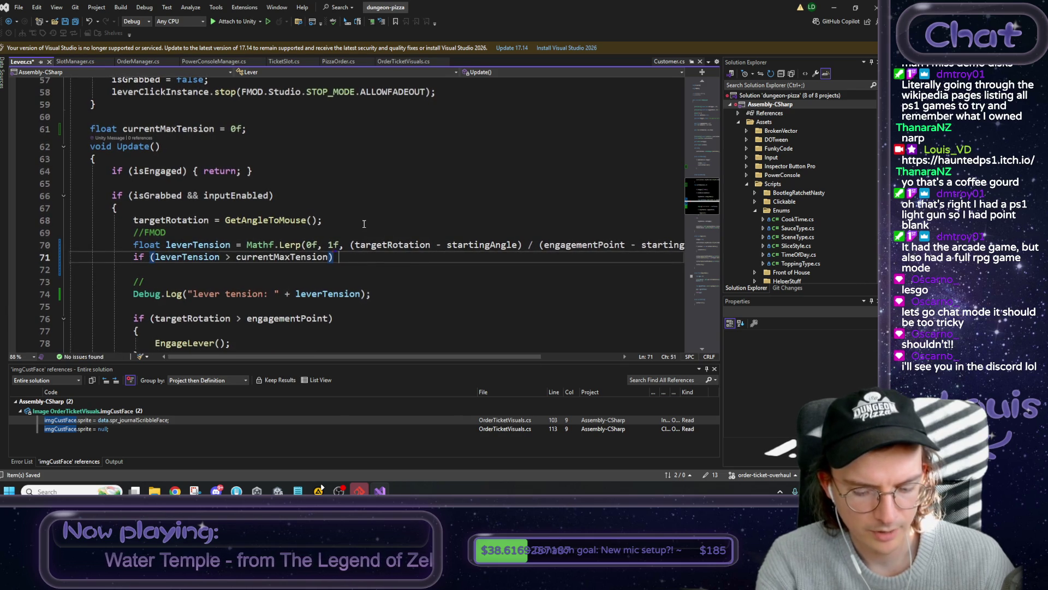
key(Return)
text({)
key(Return)
text(ci)
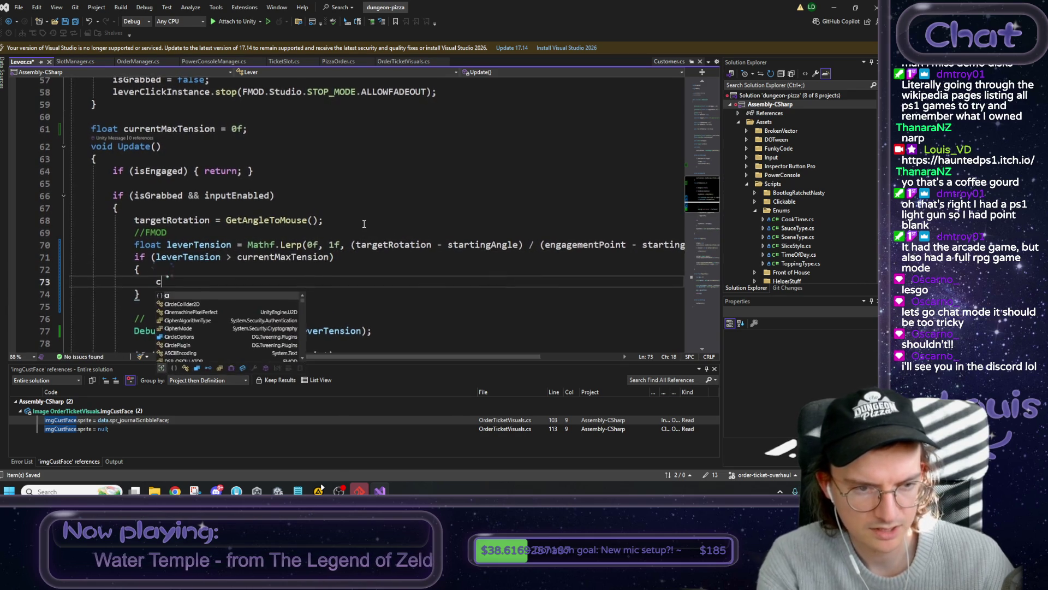
key(BackSpace)
text(u)
key(Tab)
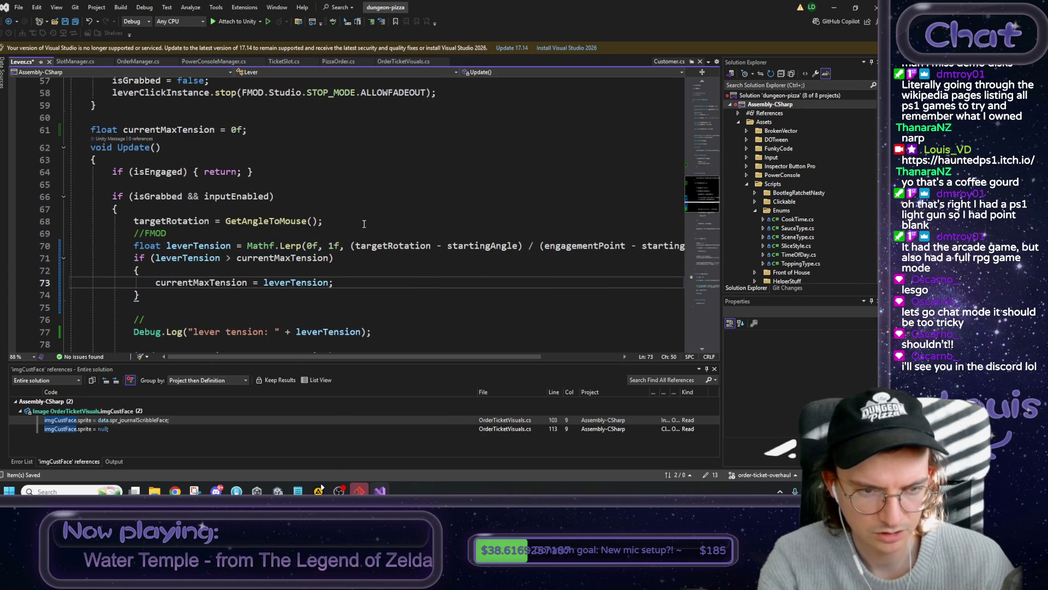
- Review where leverTension and currentMaxTension are used in the new check
scroll(372, 224, down, 1)
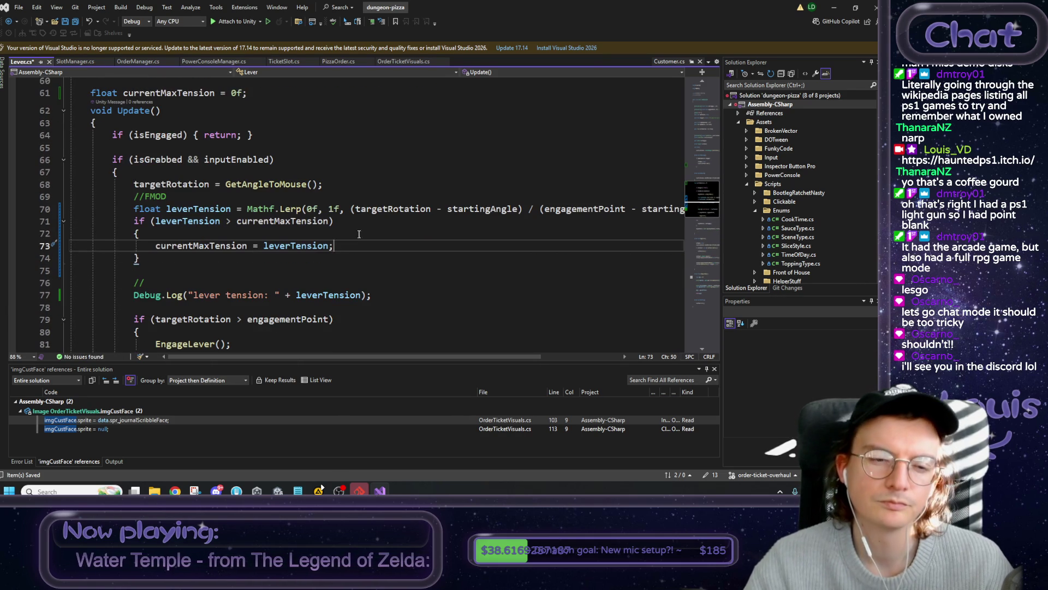
click(196, 221)
click(254, 223)
key(Left)
key(Left)
key(Left)
click(253, 223)
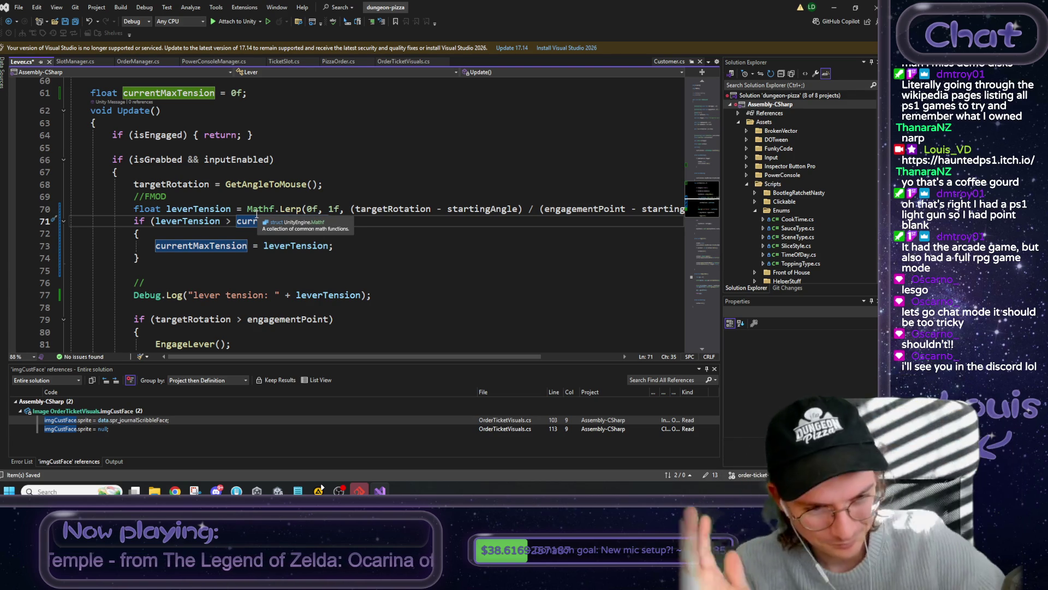
scroll(232, 120, up, 1)
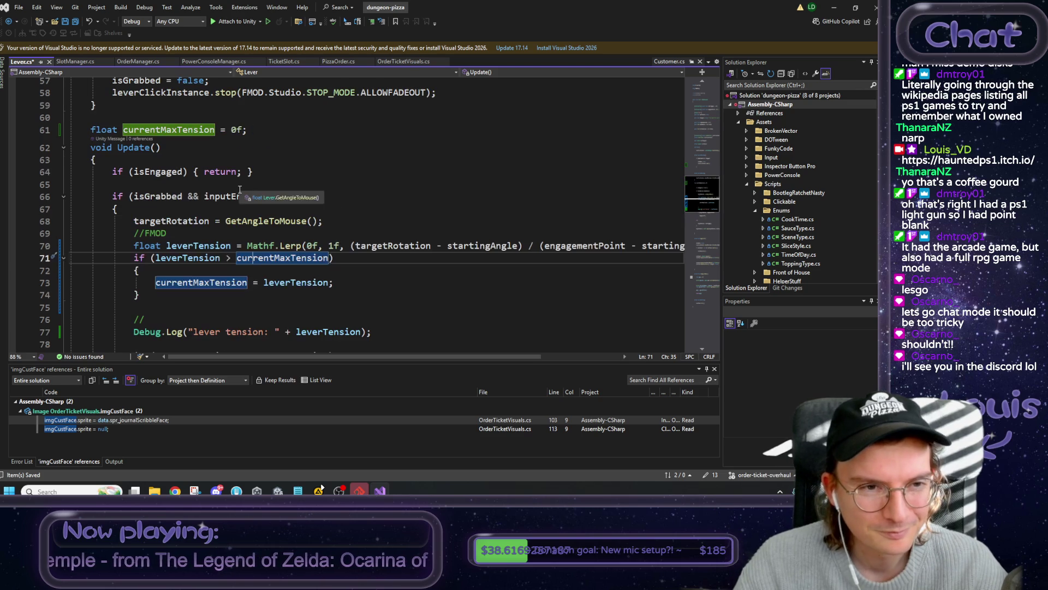
click(232, 119)
- Insert '[SerializeField] float numClicks = 10f;' above the currentMaxTension field
key(Return)
text([Ser)
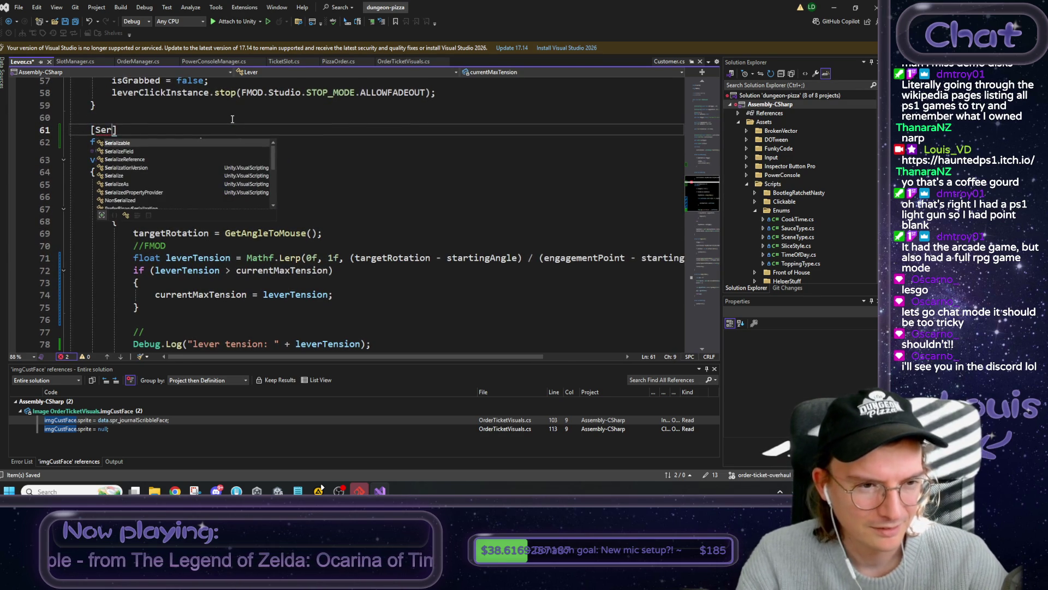
key(Down)
key(Tab)
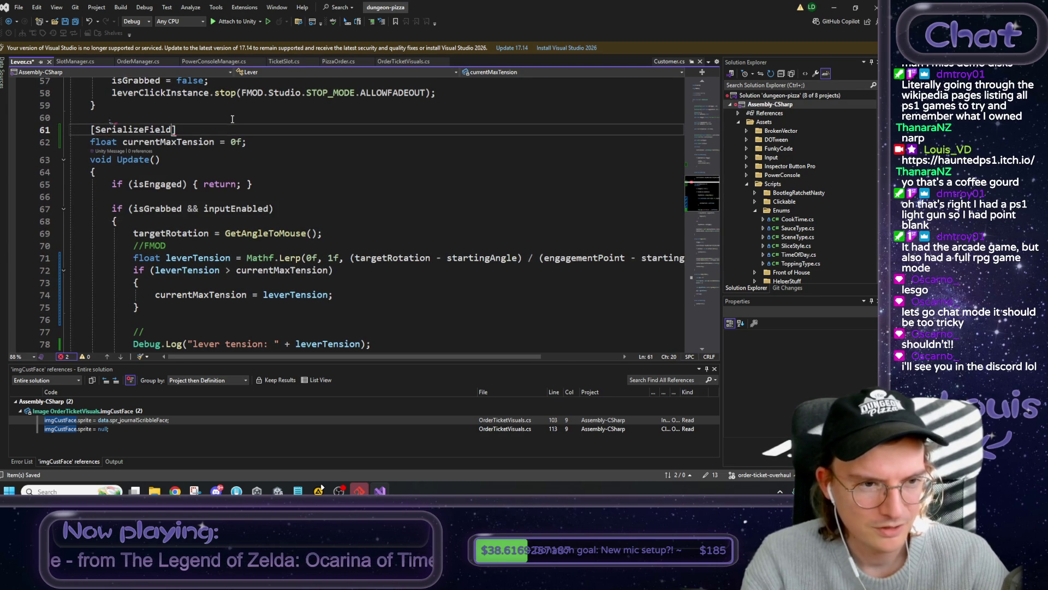
key(Right)
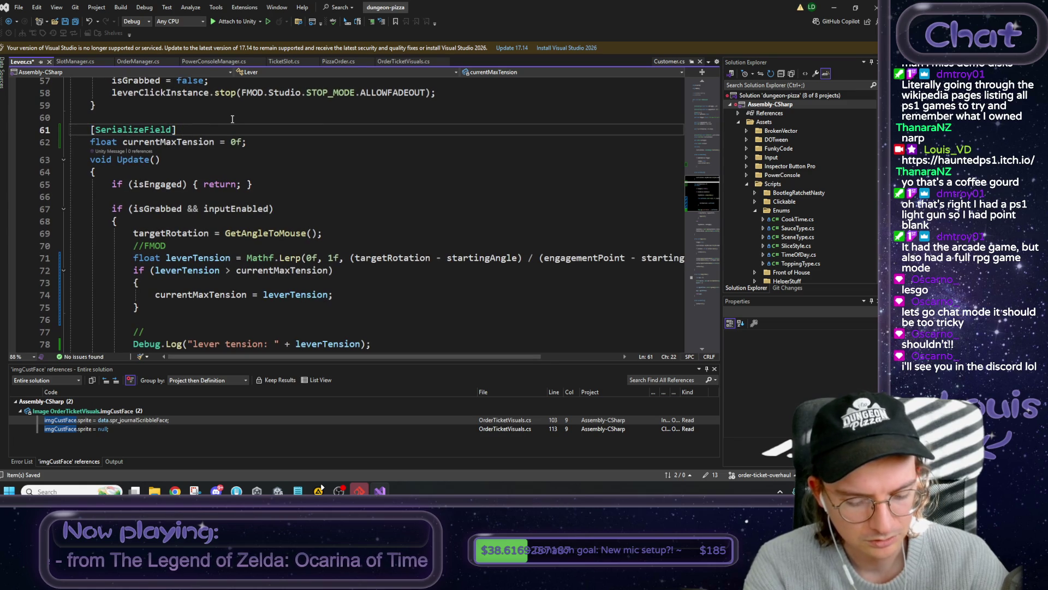
text(float num)
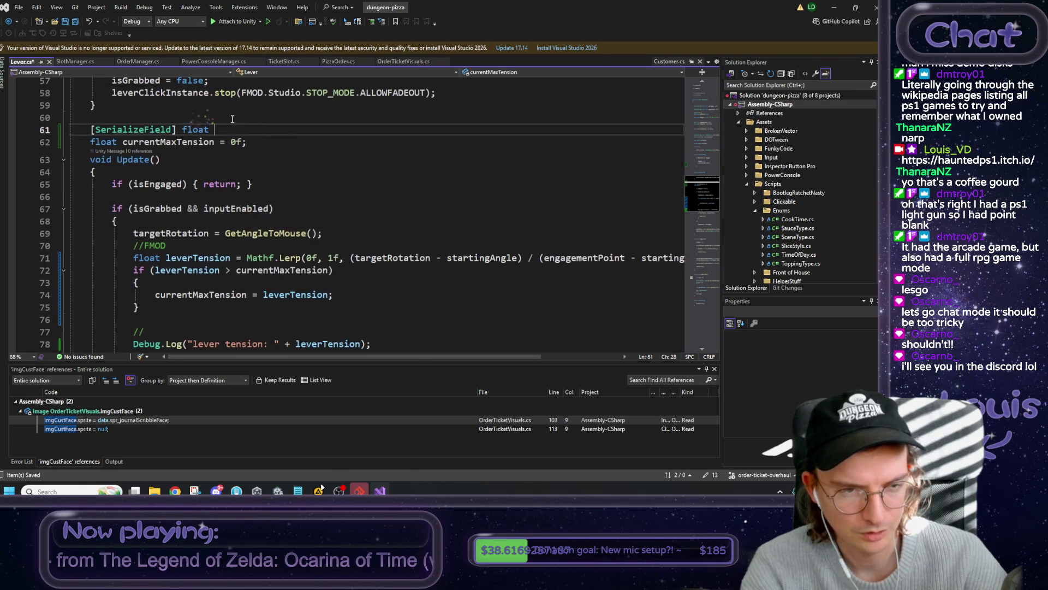
text(Clicks)
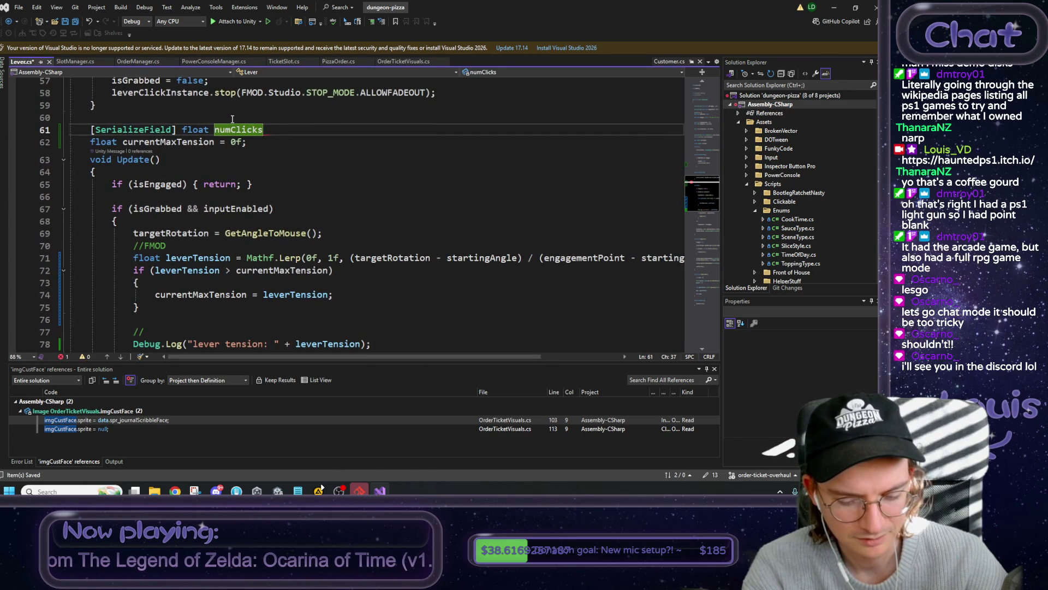
text( = 10f;)
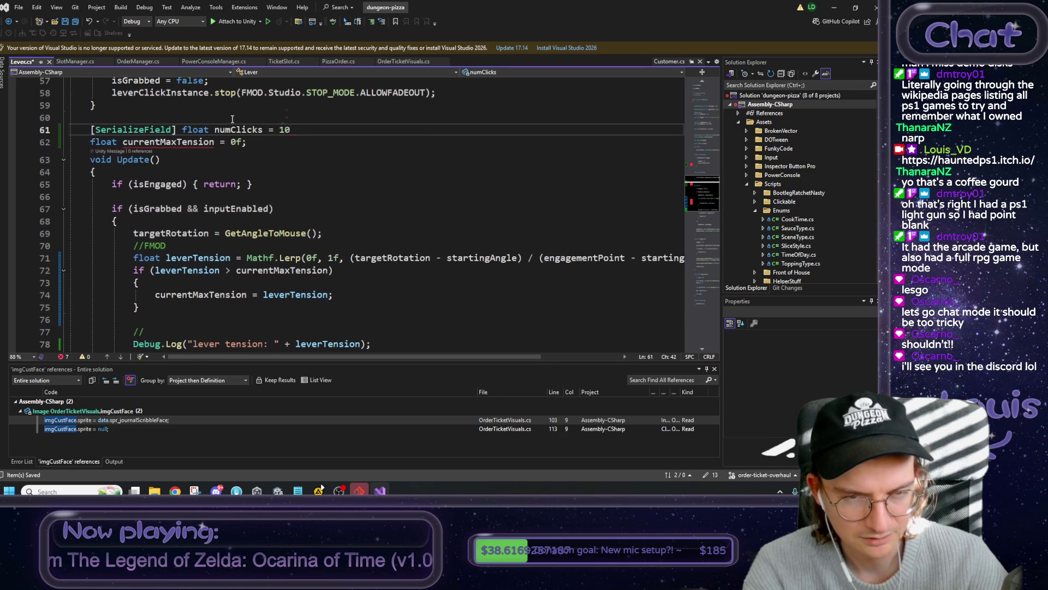
key(End)
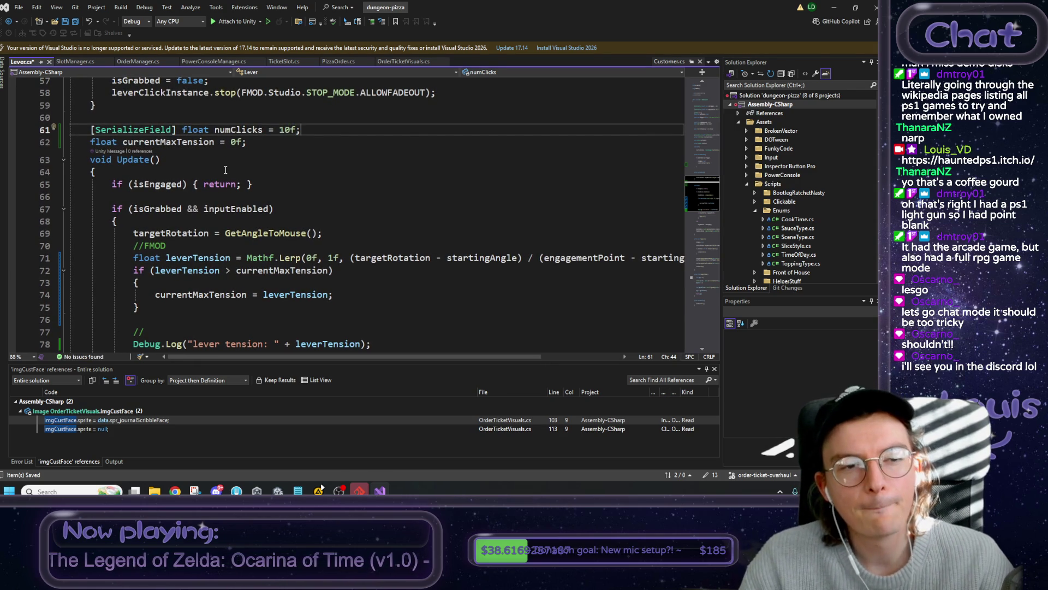
- Review the numClicks declaration and start a blank line below it
scroll(225, 169, up, 2)
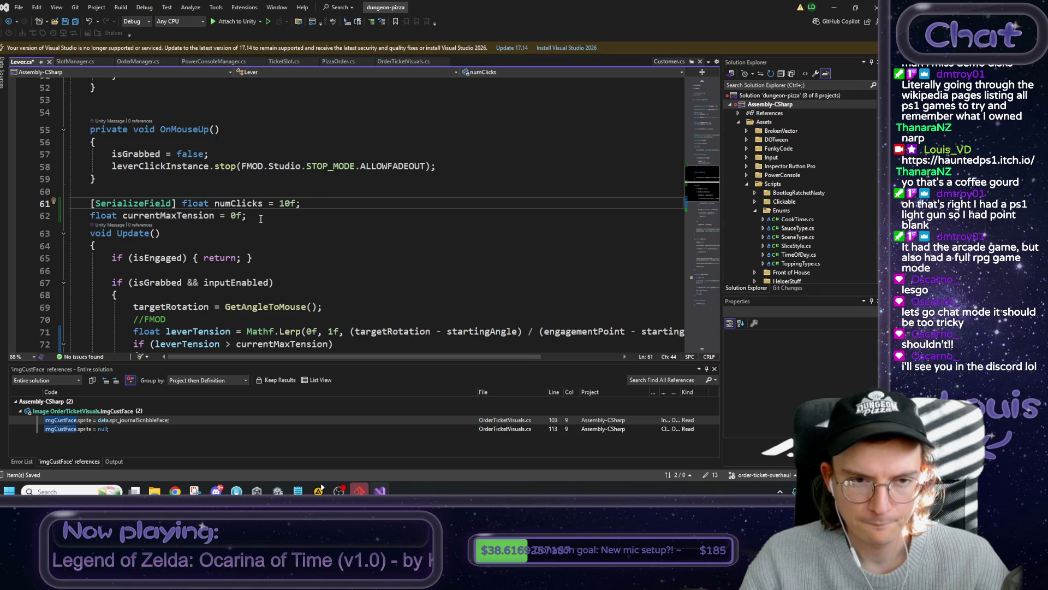
double_click(243, 203)
scroll(257, 218, up, 5)
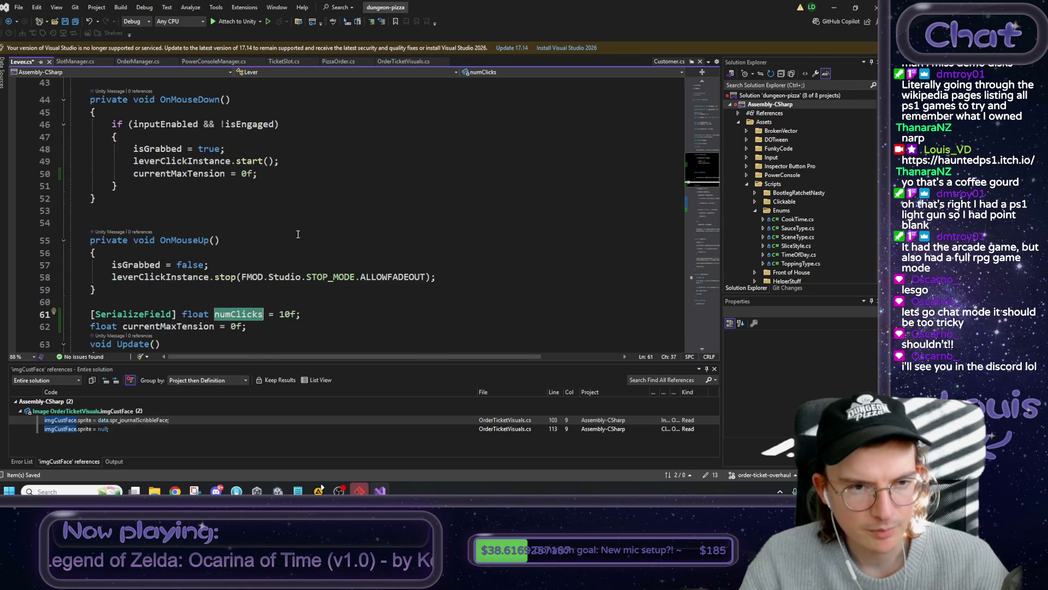
scroll(256, 224, up, 2)
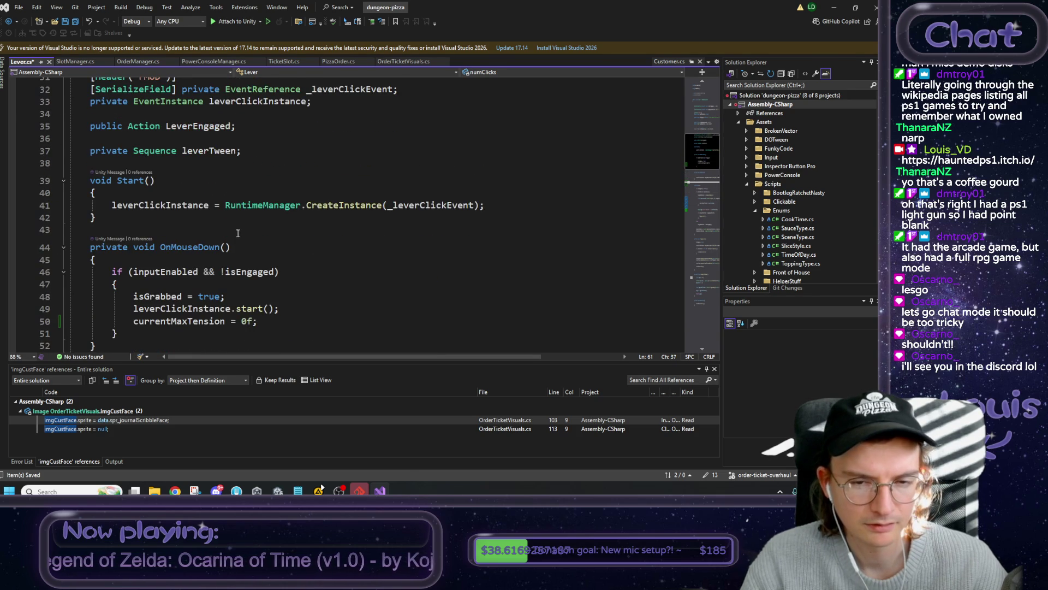
scroll(241, 232, down, 6)
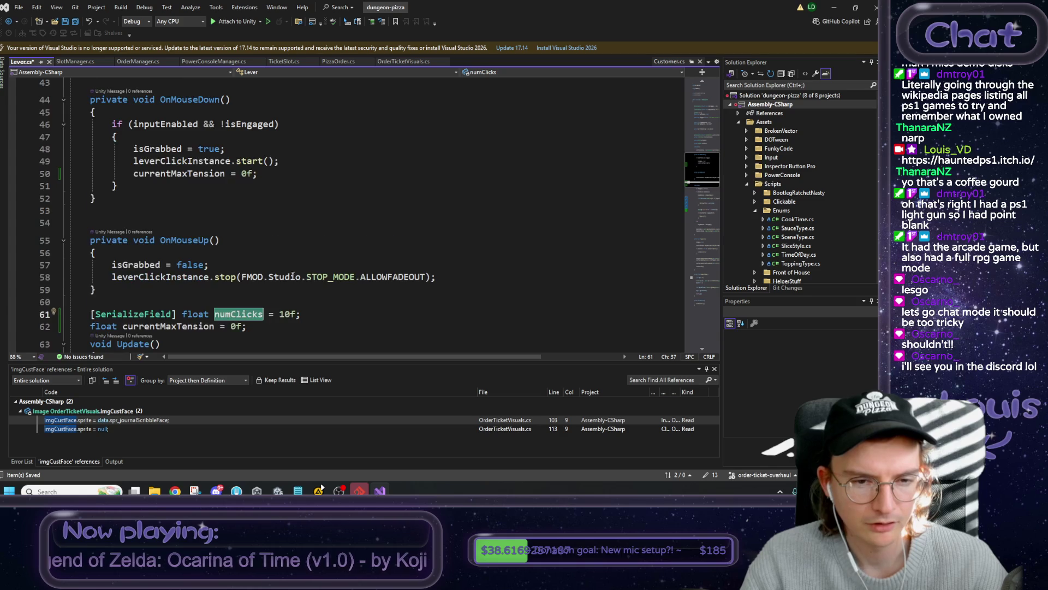
click(305, 239)
key(Return)
scroll(374, 228, down, 2)
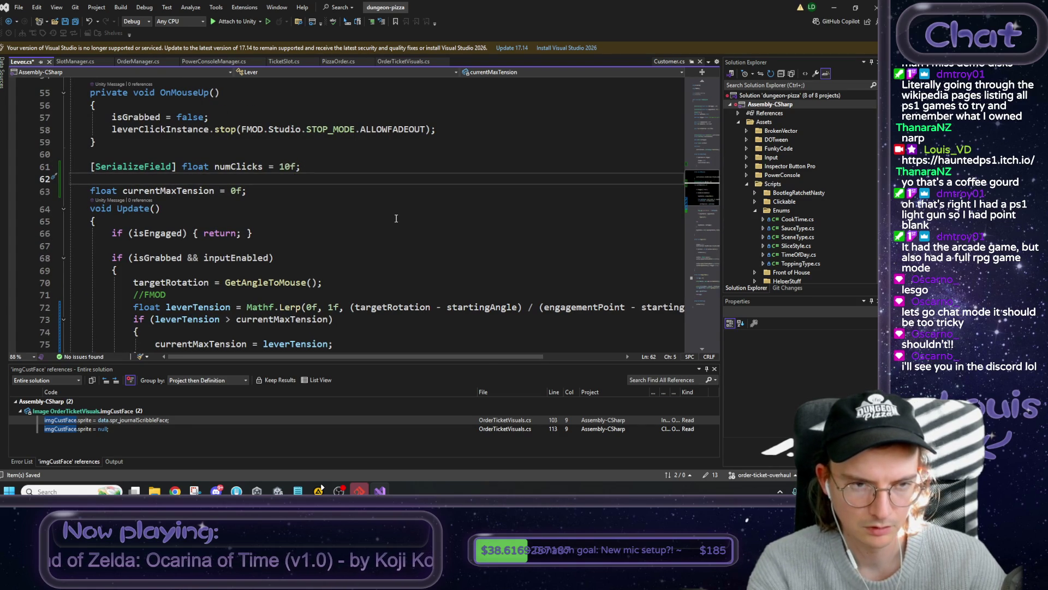
- Add a bare 'float clickIncrement;' field below numClicks, dropping the '= 1f / numClicks' initializer
text(fl)
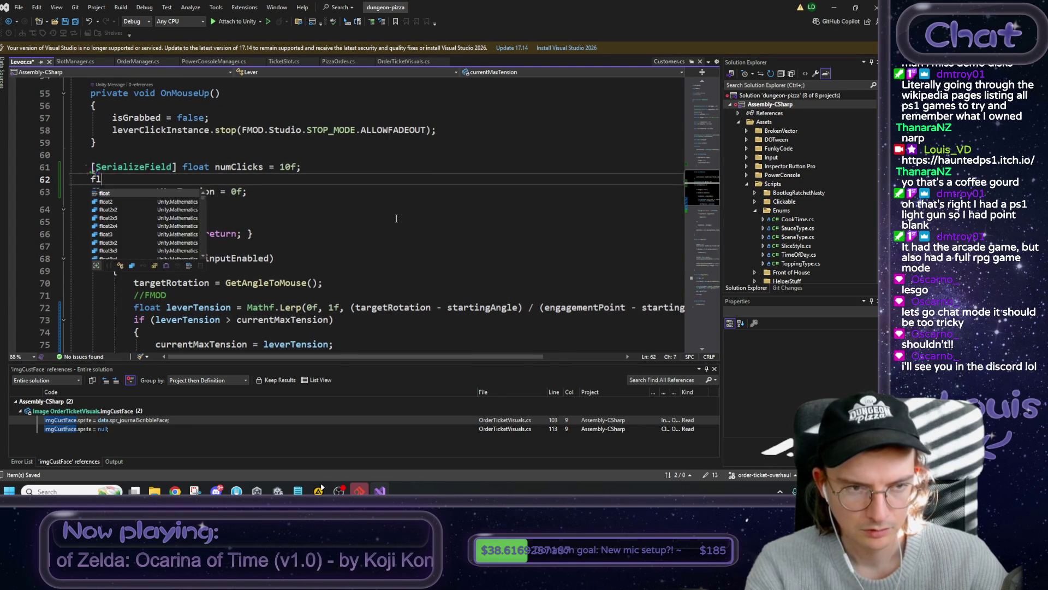
text(oat click)
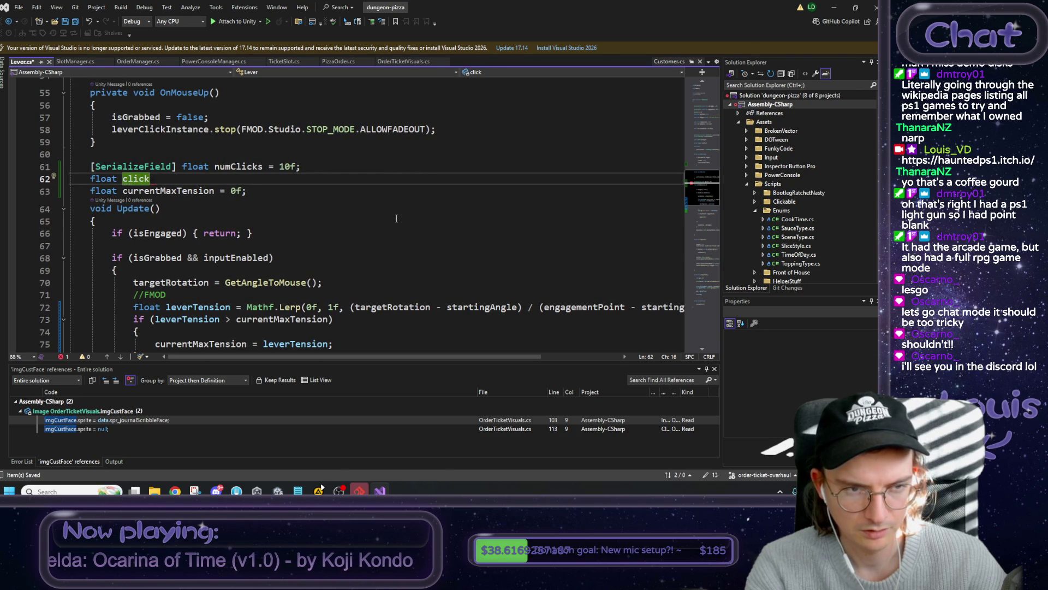
text(Incre)
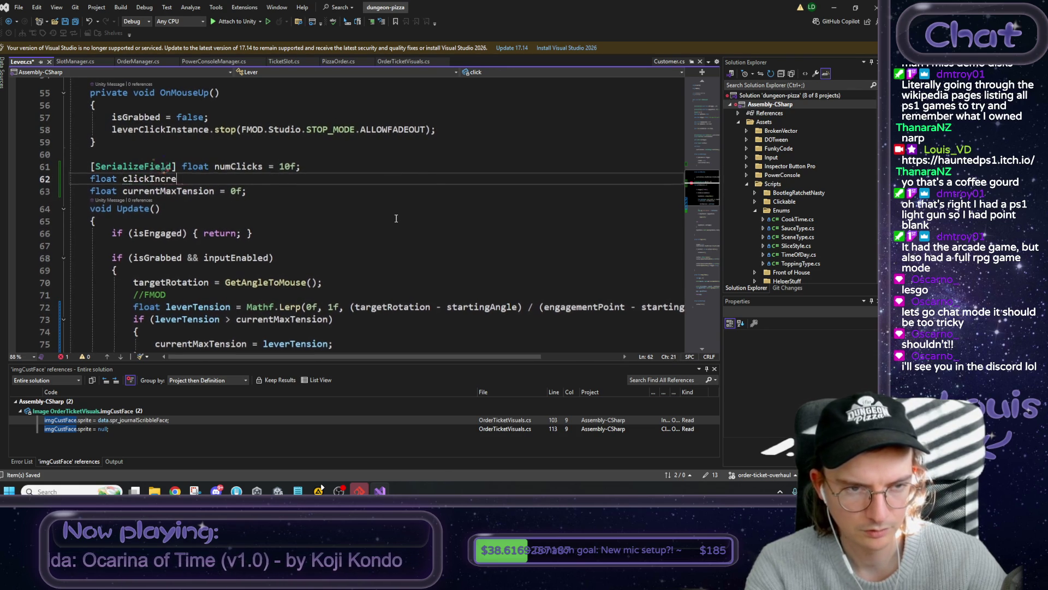
text(ment = )
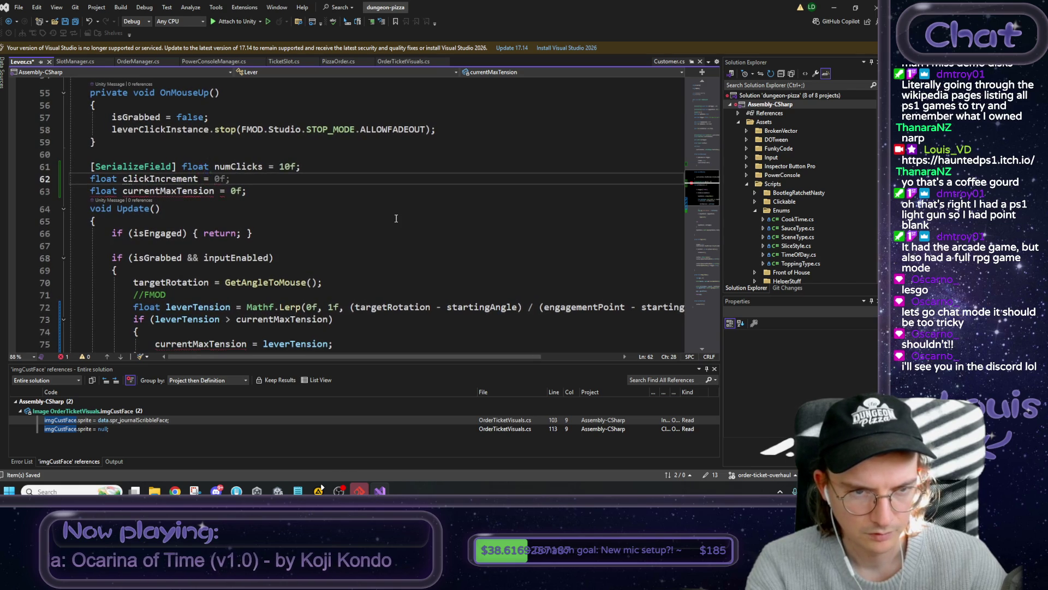
text(1f / )
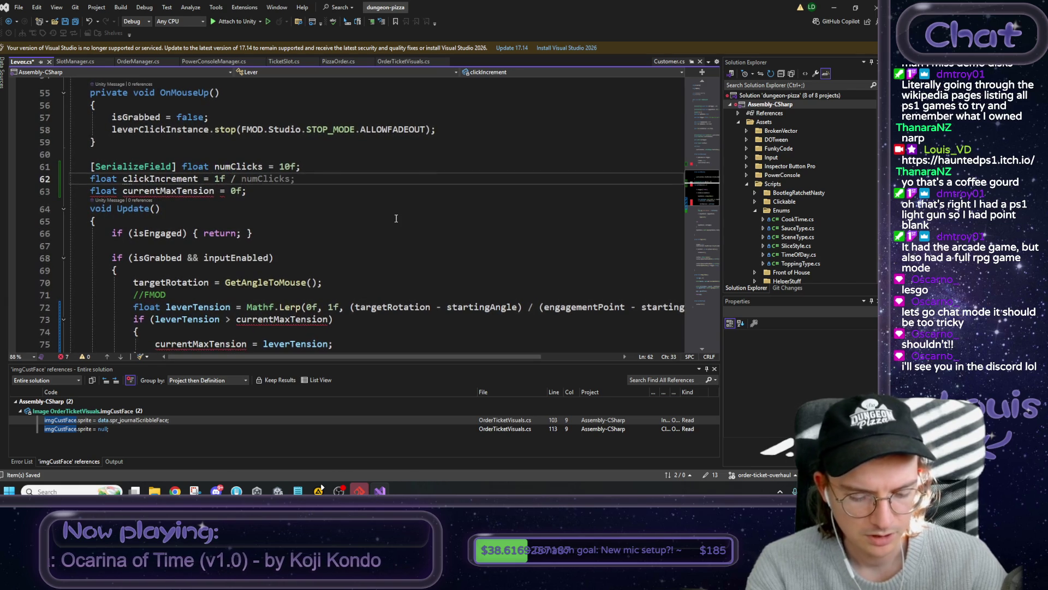
text(numClicks;)
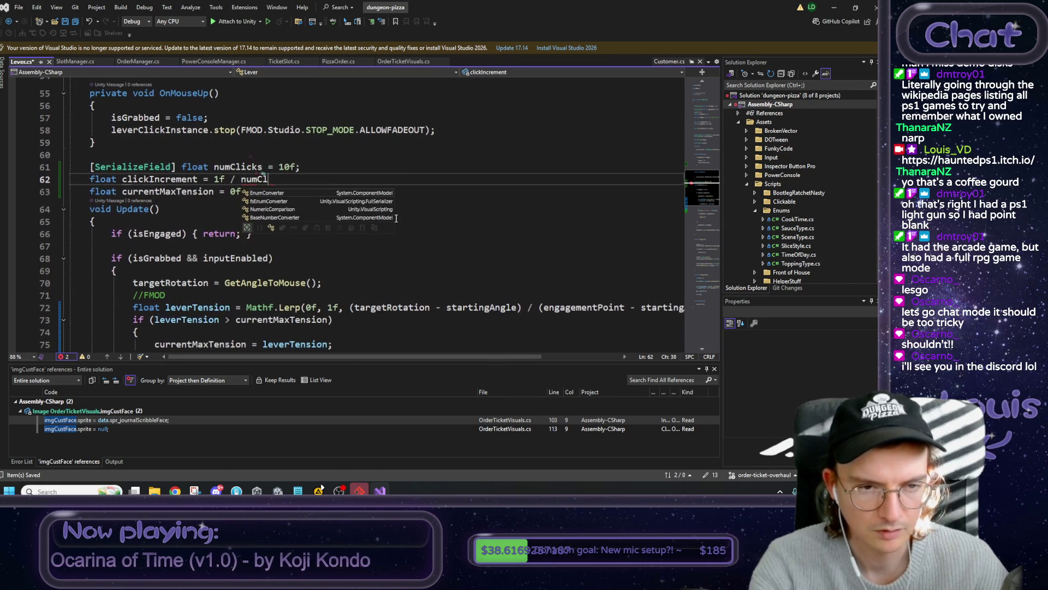
key(shift+Home)
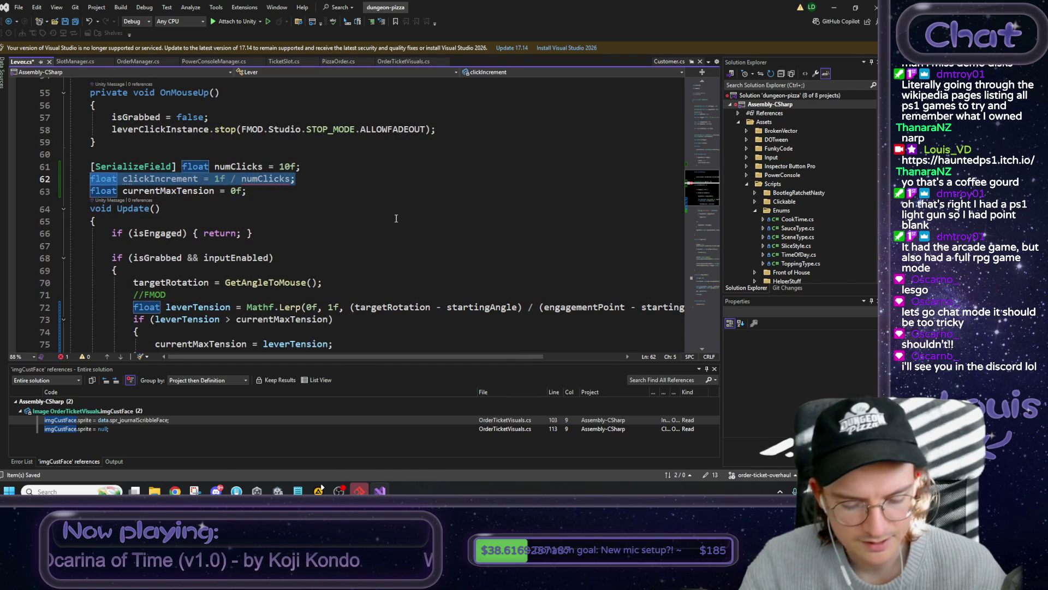
click(295, 179)
drag(295, 179, 197, 179)
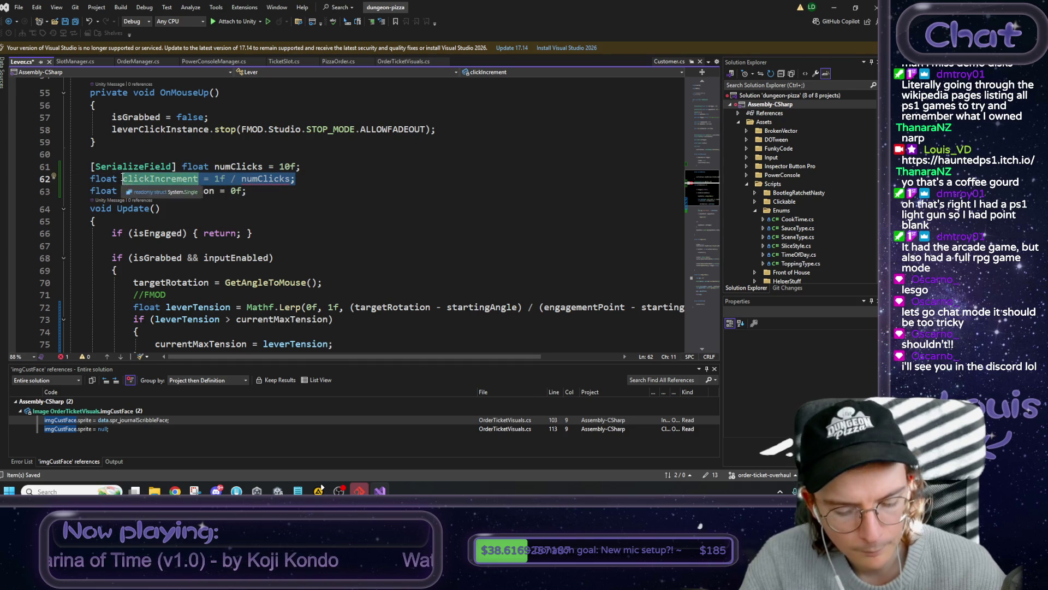
click(242, 179)
drag(293, 179, 201, 178)
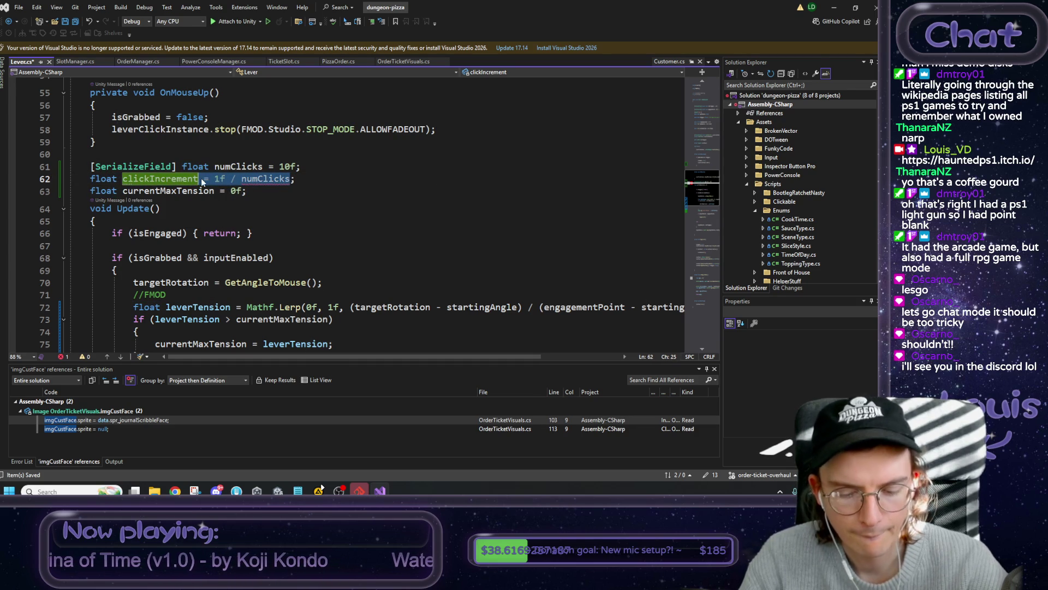
key(BackSpace)
scroll(246, 202, up, 8)
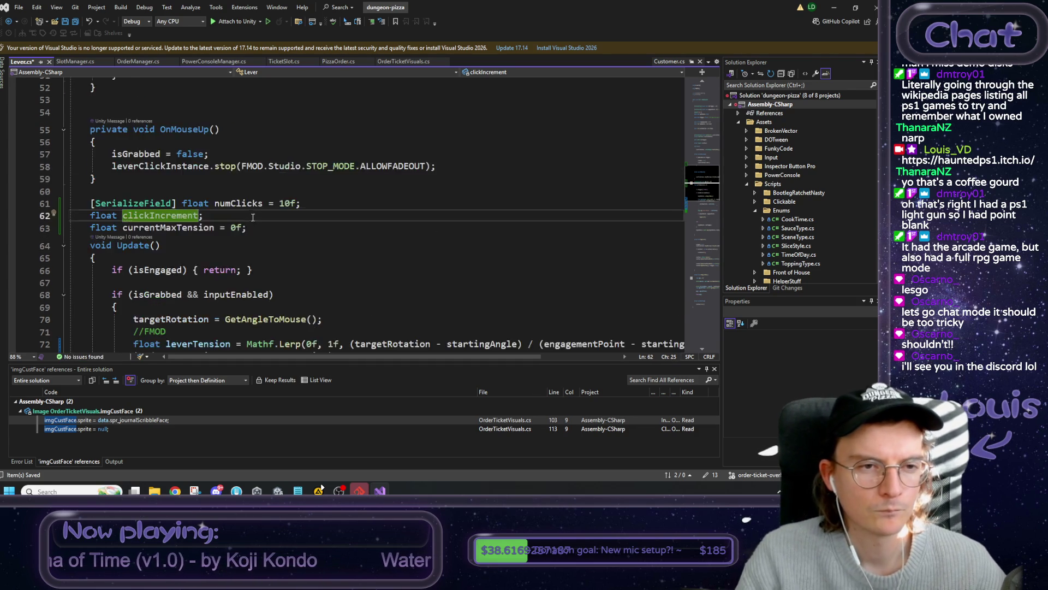
- Put 'clickIncrement = 1f / numClicks;' after the CreateInstance line in Start()
click(500, 207)
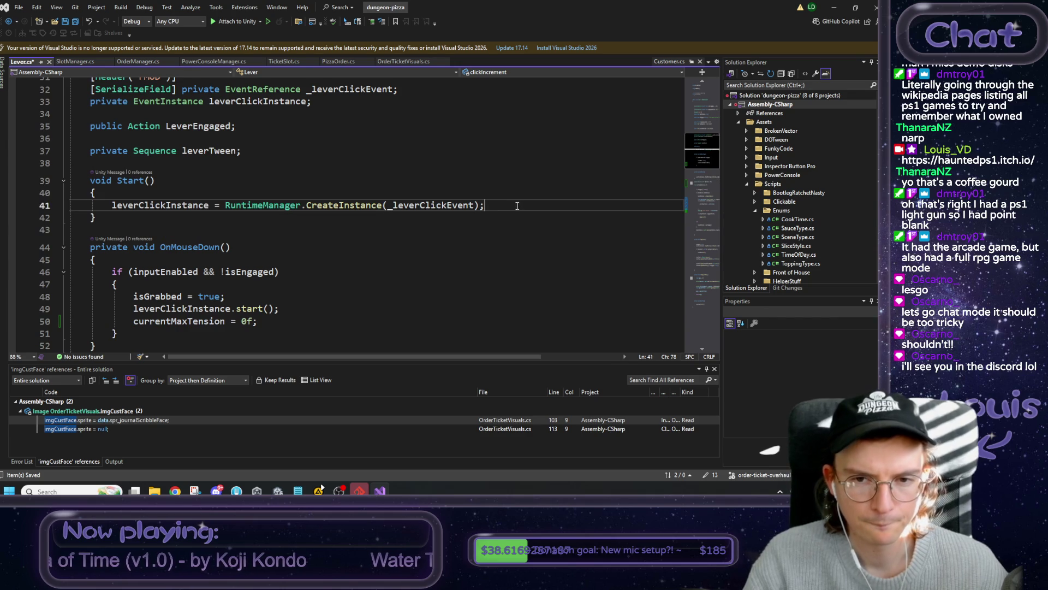
key(Return)
key(ctrl+v)
scroll(347, 283, down, 4)
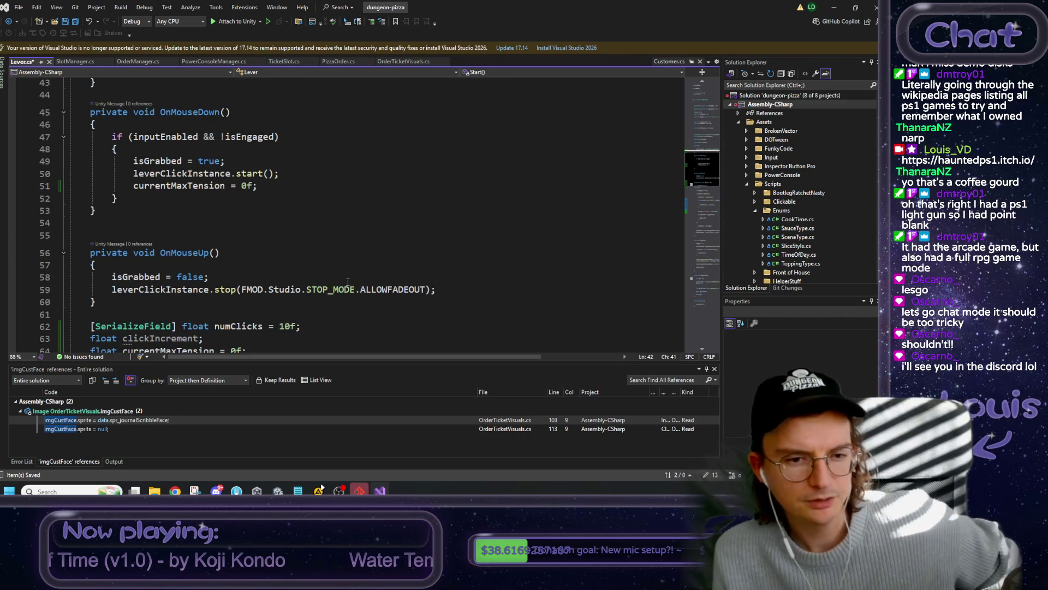
scroll(348, 282, down, 7)
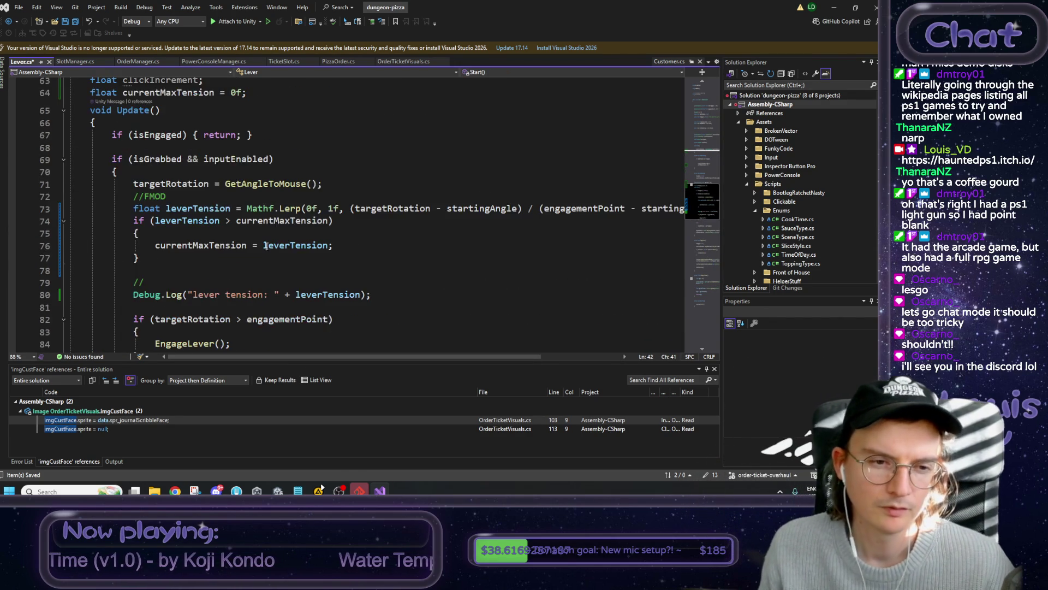
scroll(265, 247, down, 1)
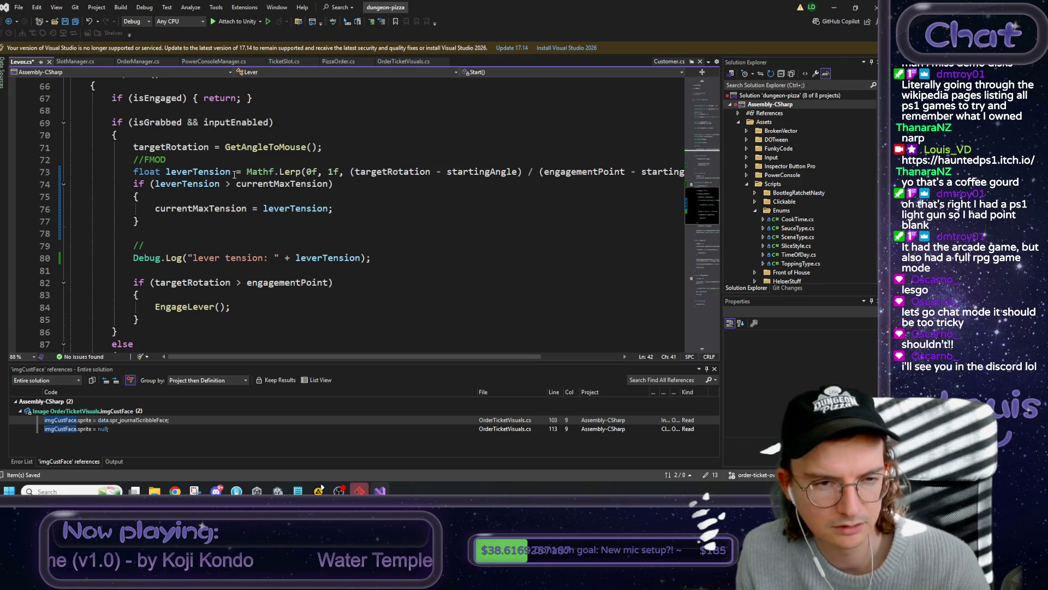
click(319, 172)
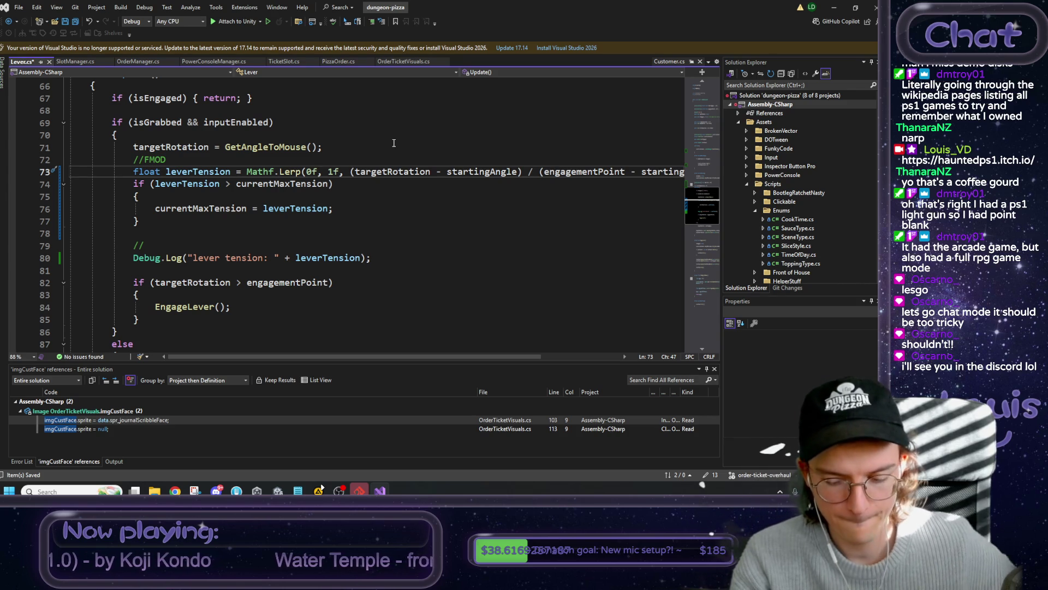
key(End)
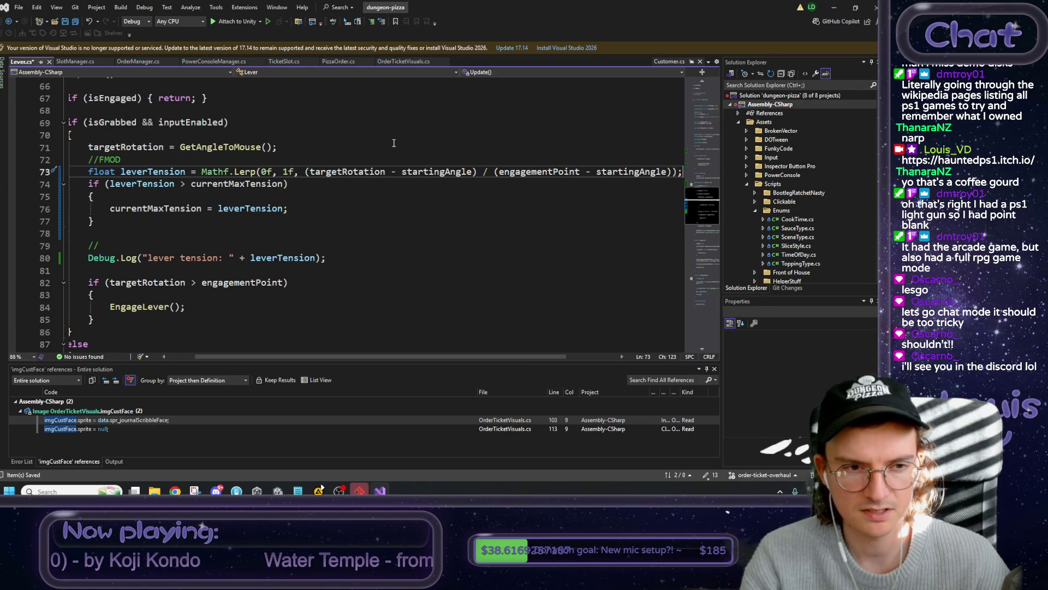
- Add 'if (leverTension > clickIncrement && currentMaxTension < clickIncrement)' after the leverTension calculation
key(Return)
text(if ()
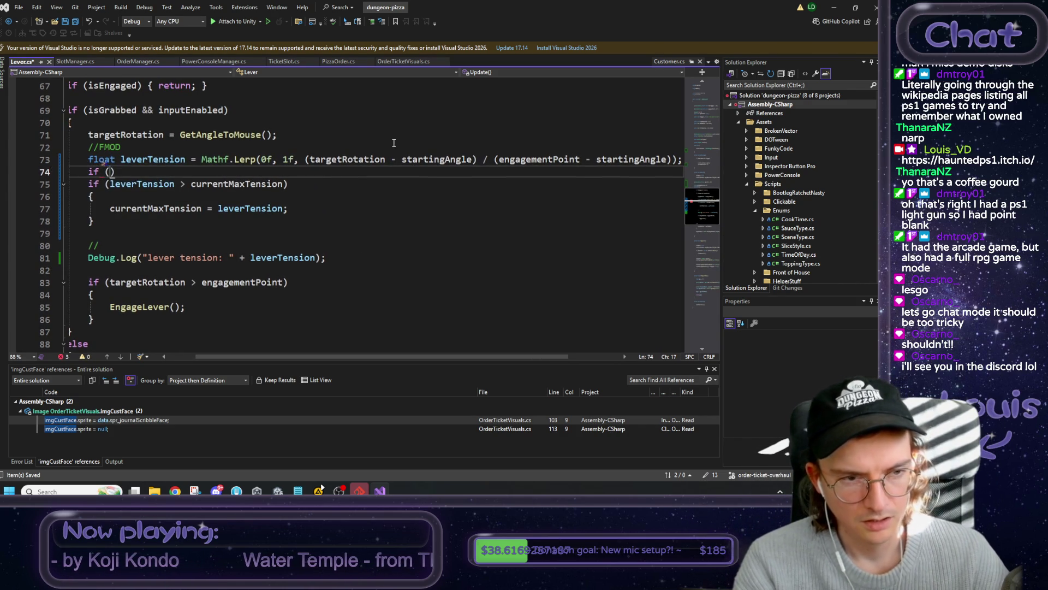
text(leverT)
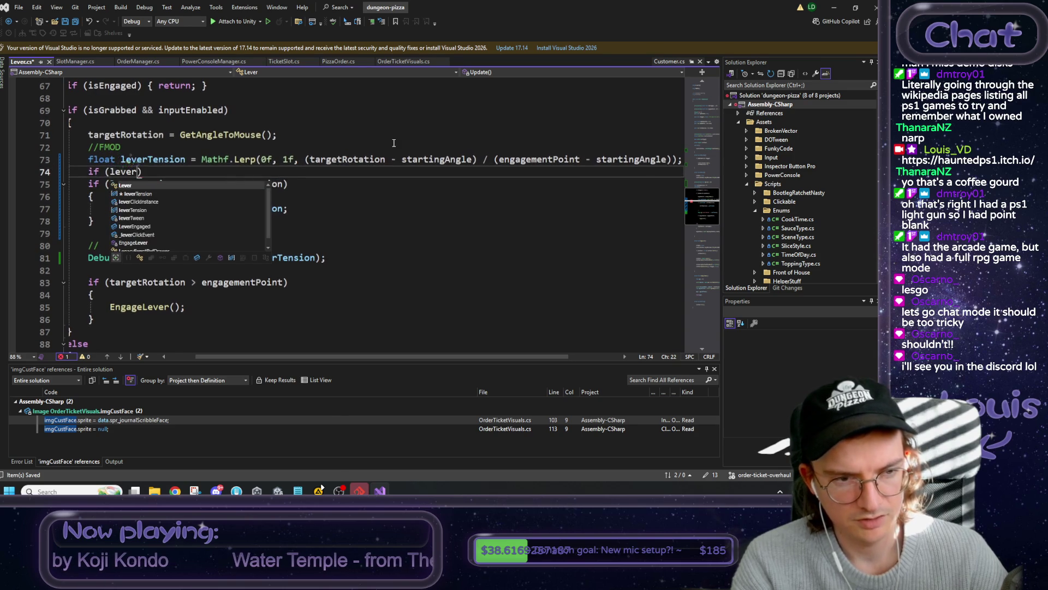
text(ension)
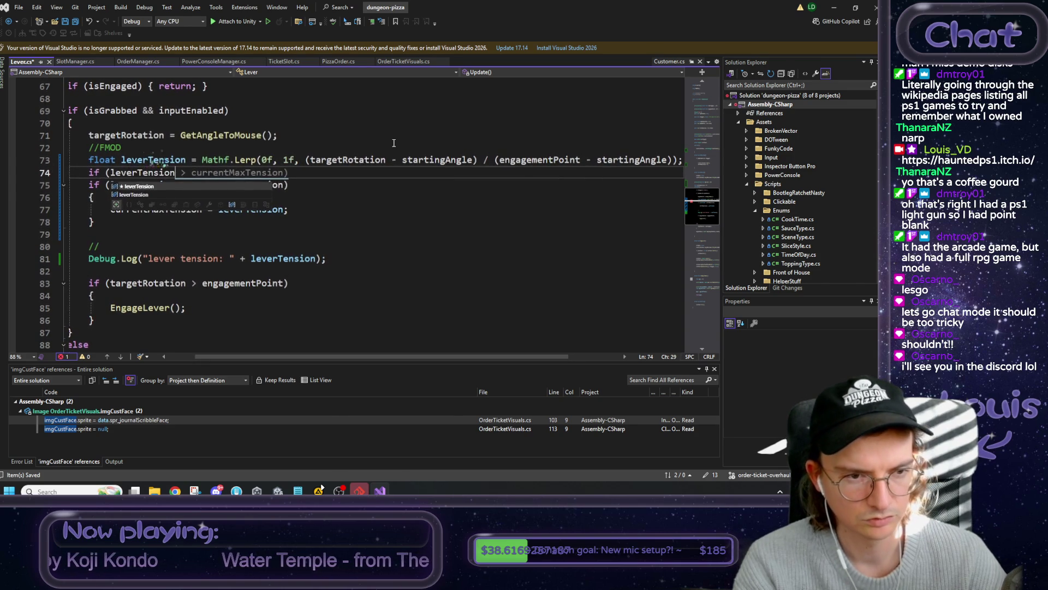
text( > )
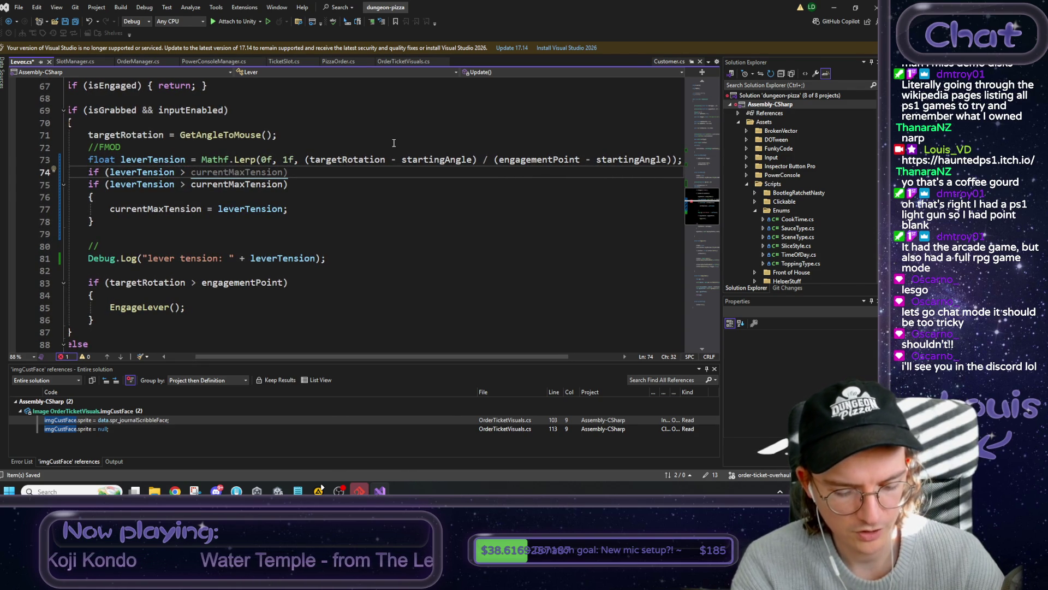
text(cli)
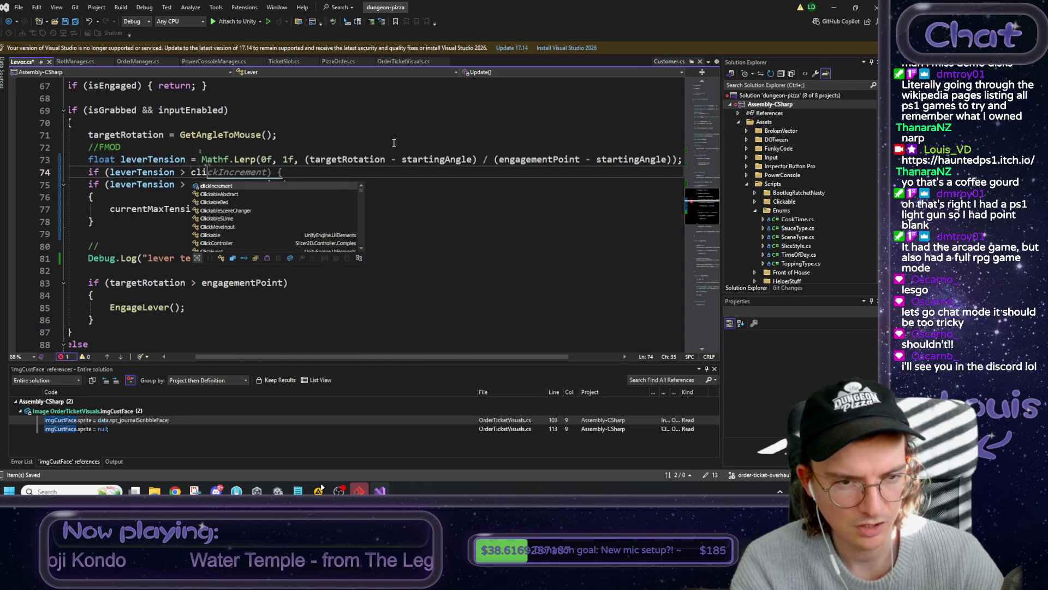
key(Tab)
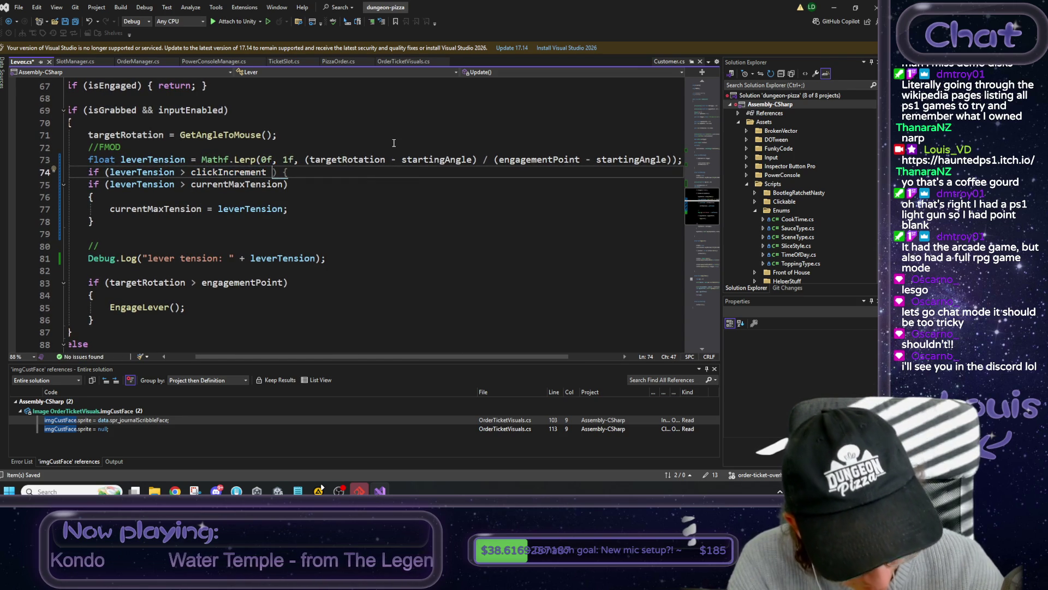
text(&& )
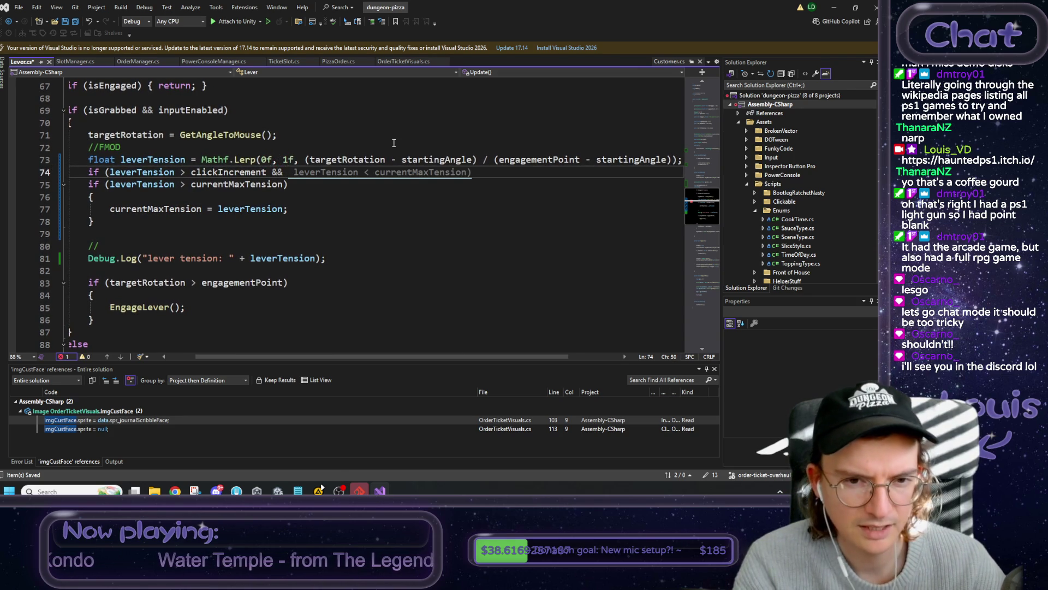
text(cur)
key(Tab)
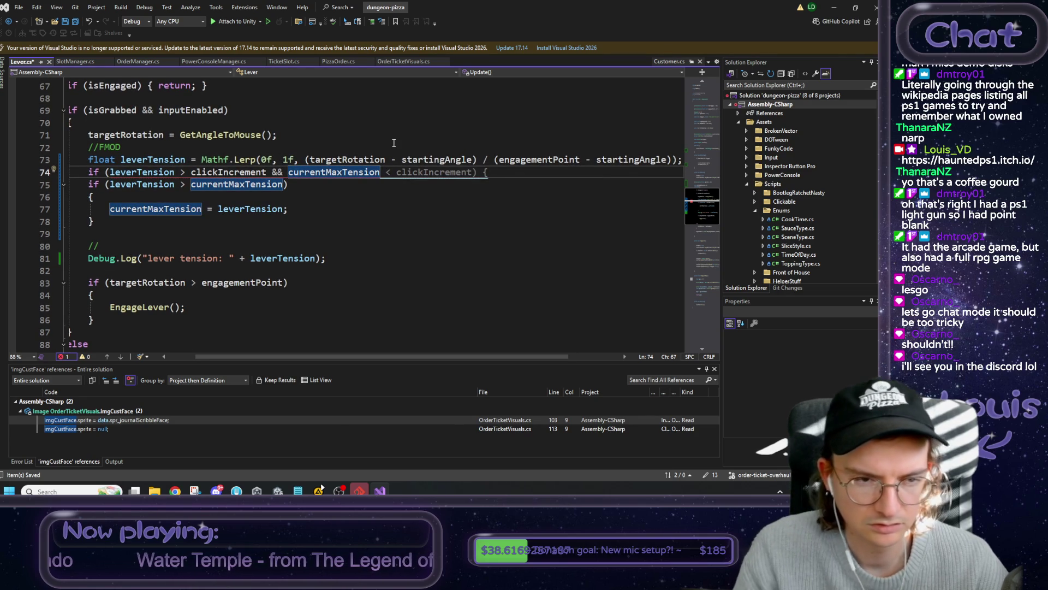
key(Tab)
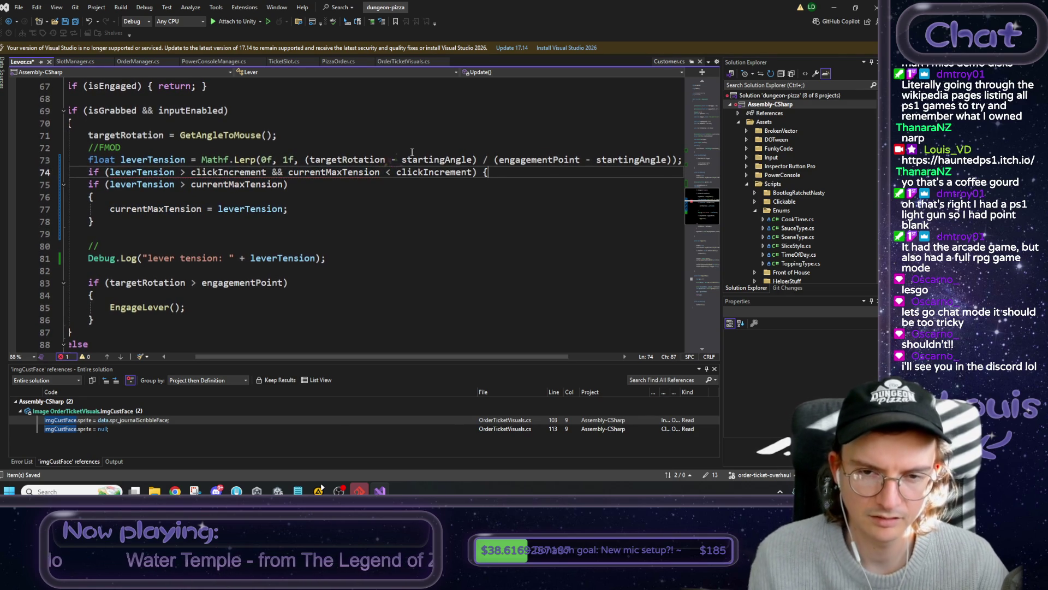
key(Return)
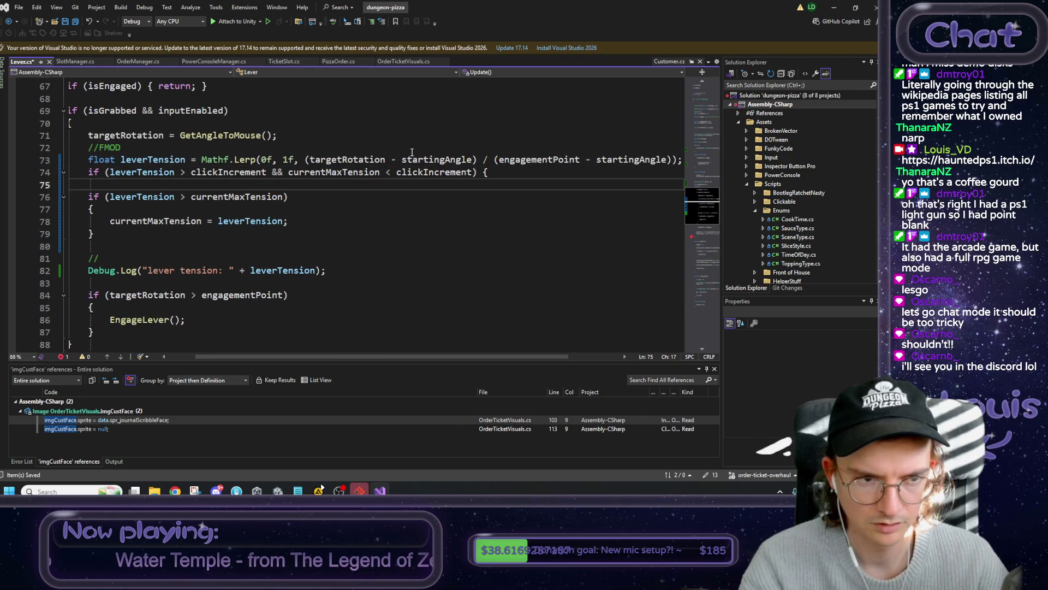
- Close the new if block and review uses of leverTension, clickIncrement and currentMaxTension
key(Return)
text(})
mouse_move(87, 171)
mouse_down()
mouse_move(331, 159)
mouse_move(484, 176)
mouse_up()
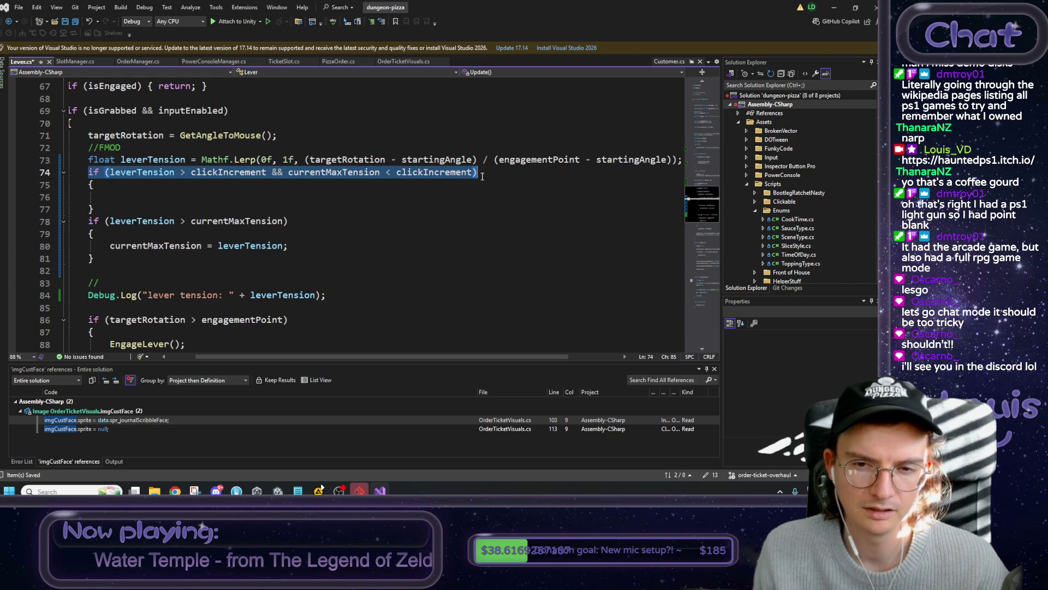
click(229, 172)
click(175, 172)
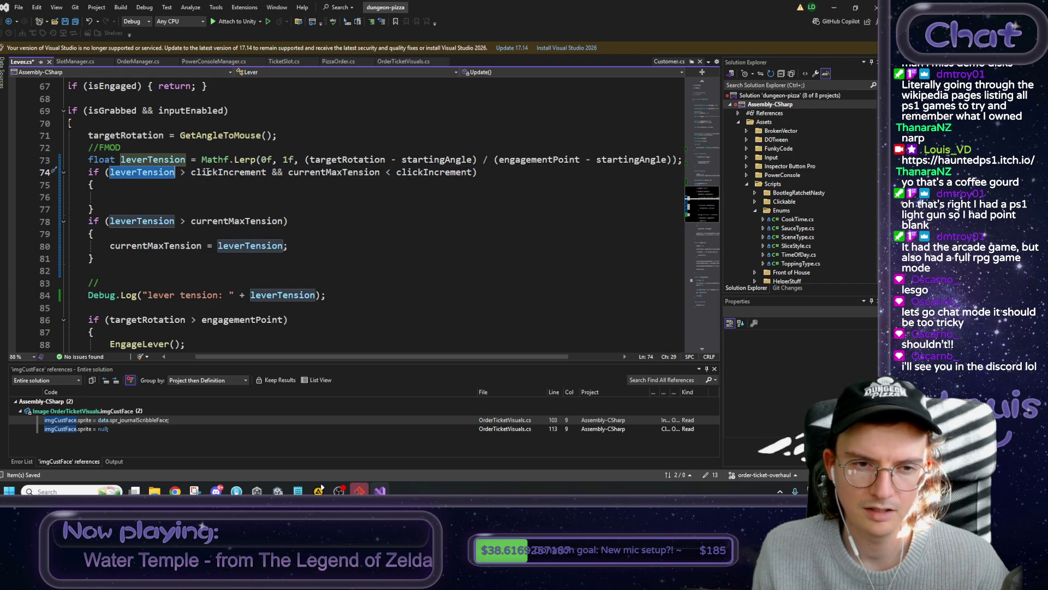
click(192, 173)
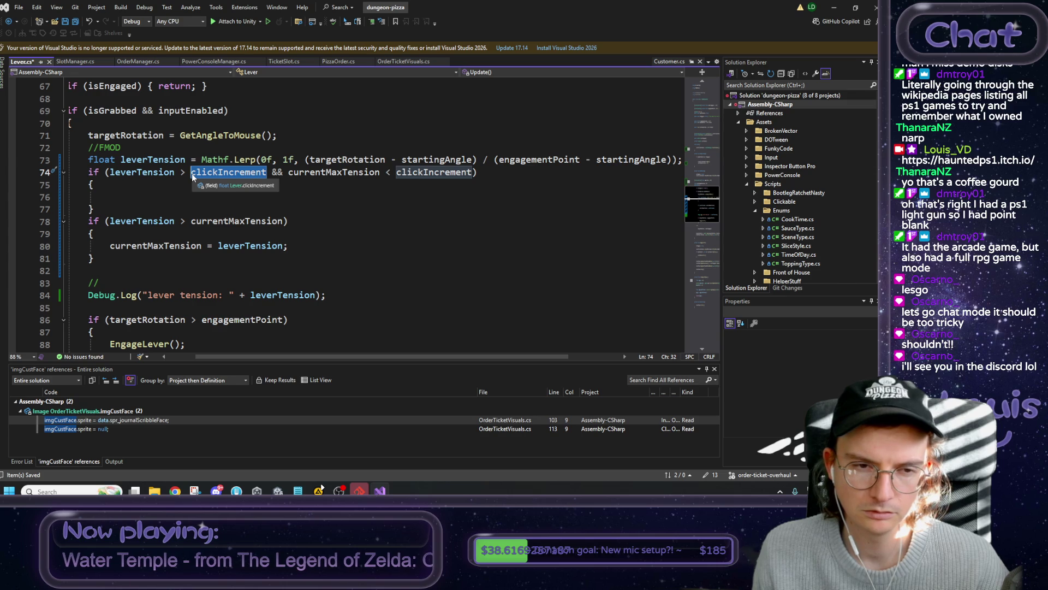
click(112, 173)
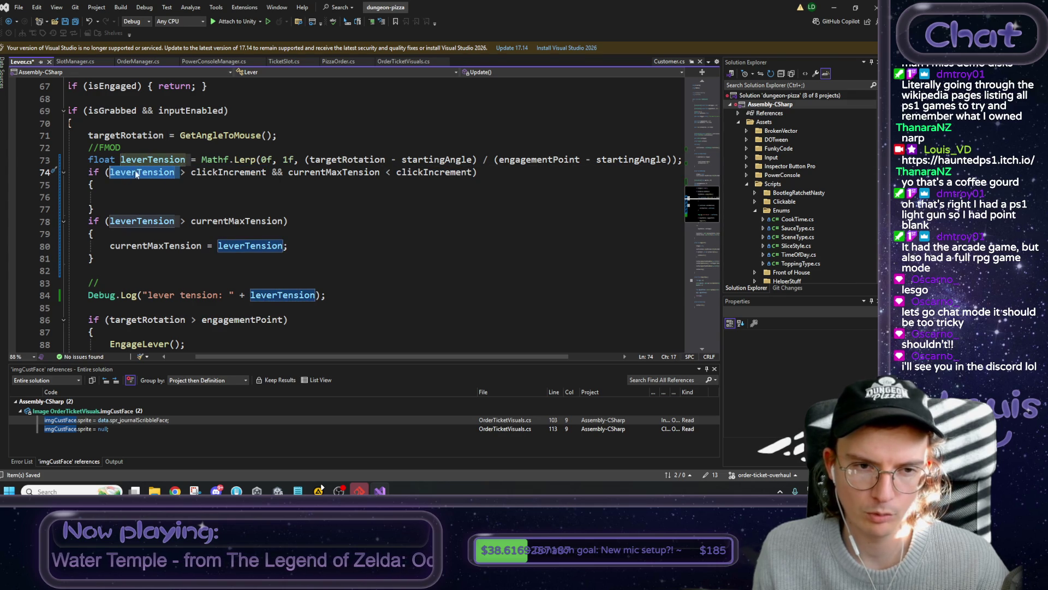
click(330, 174)
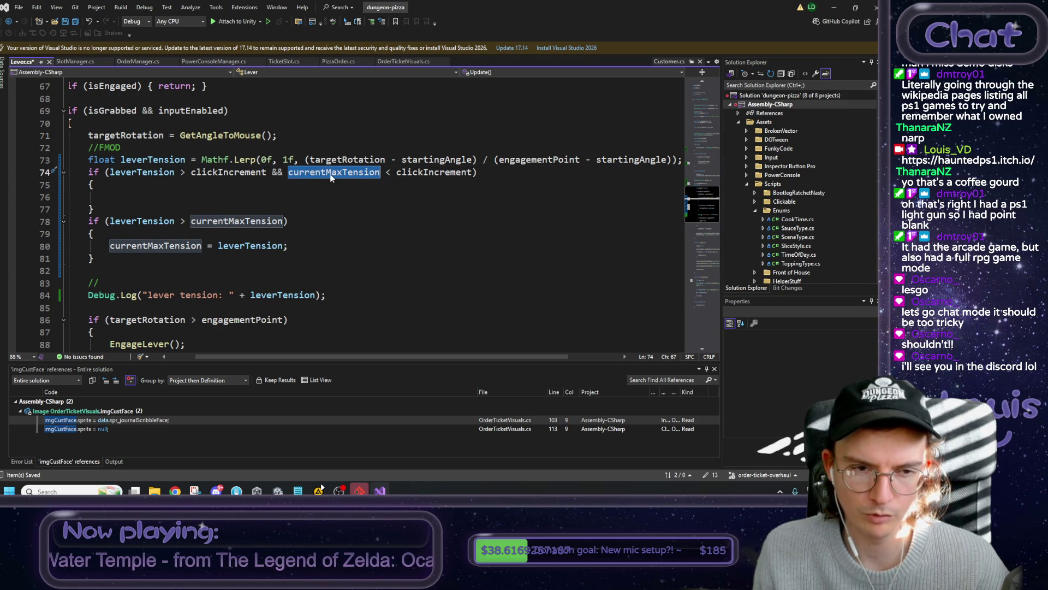
- Move 'currentMaxTension = leverTension;' into the new if block and delete the old max-tension if
click(245, 193)
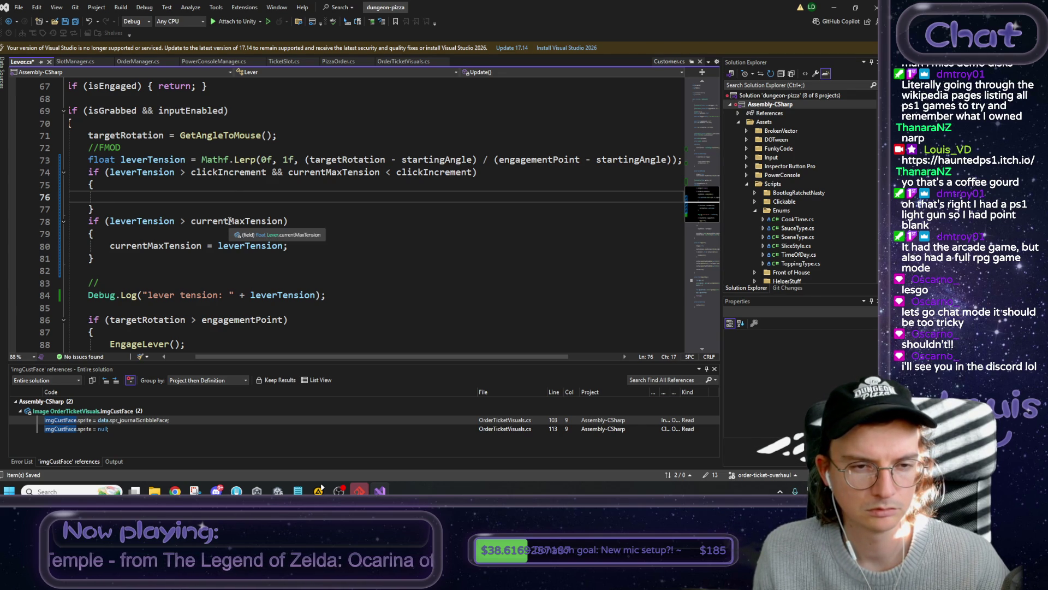
mouse_move(287, 246)
mouse_down()
mouse_move(110, 246)
mouse_move(87, 221)
mouse_up()
key(ctrl+x)
click(110, 197)
key(ctrl+v)
key(Delete)
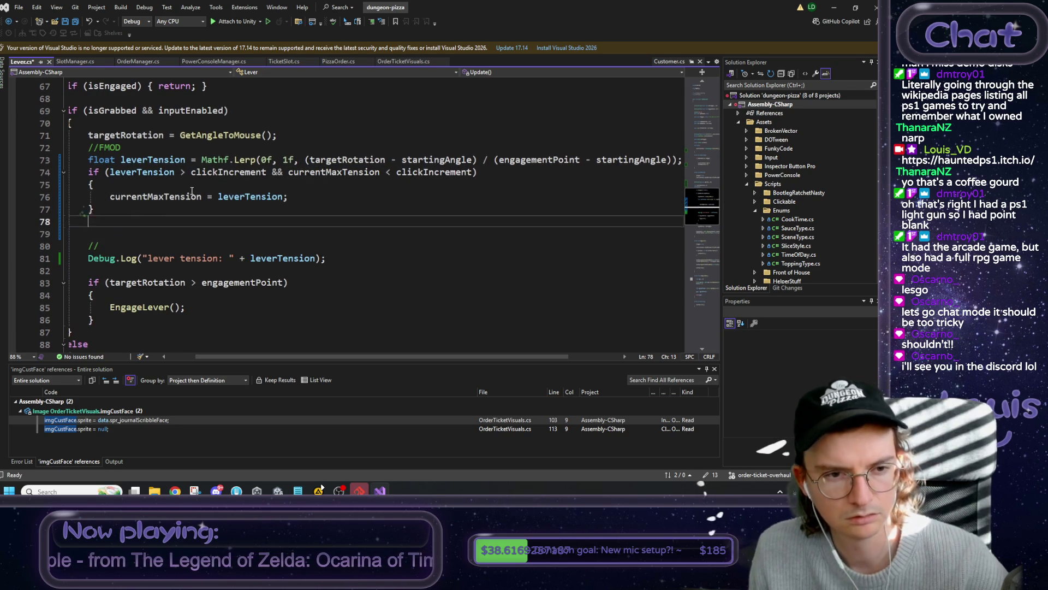
click(231, 184)
key(Return)
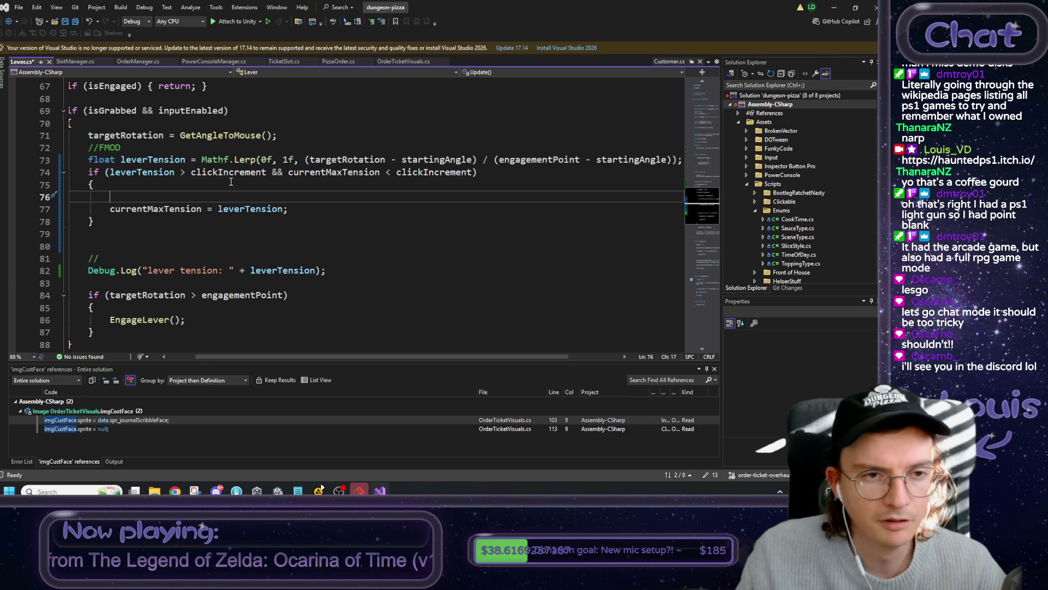
- Call 'leverClickInstance.Start();' at the top of the new clickIncrement if block
scroll(231, 182, up, 14)
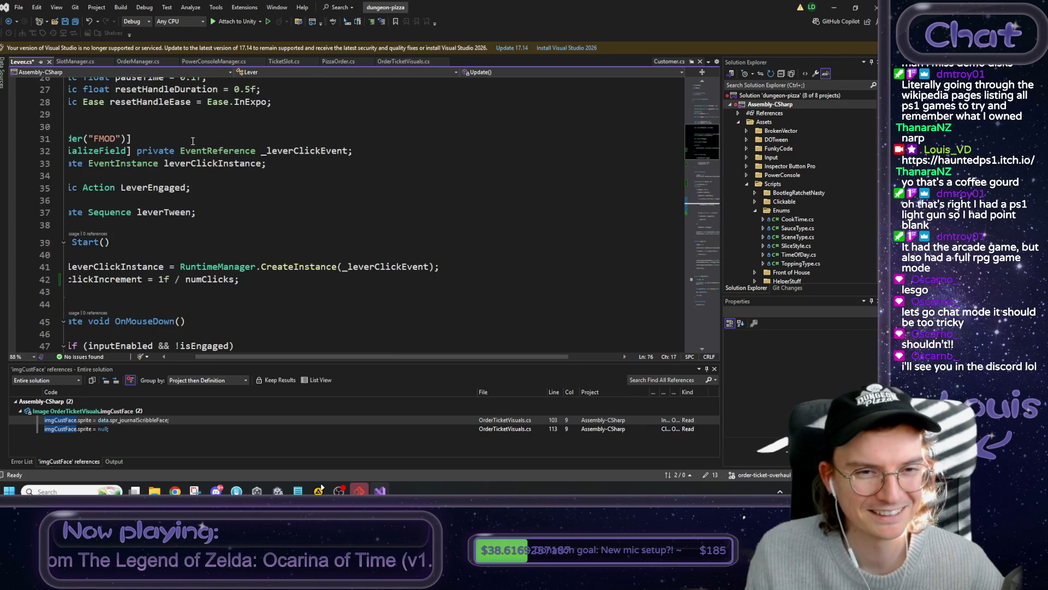
scroll(216, 144, up, 3)
scroll(234, 195, up, 4)
scroll(248, 190, down, 4)
scroll(180, 175, up, 6)
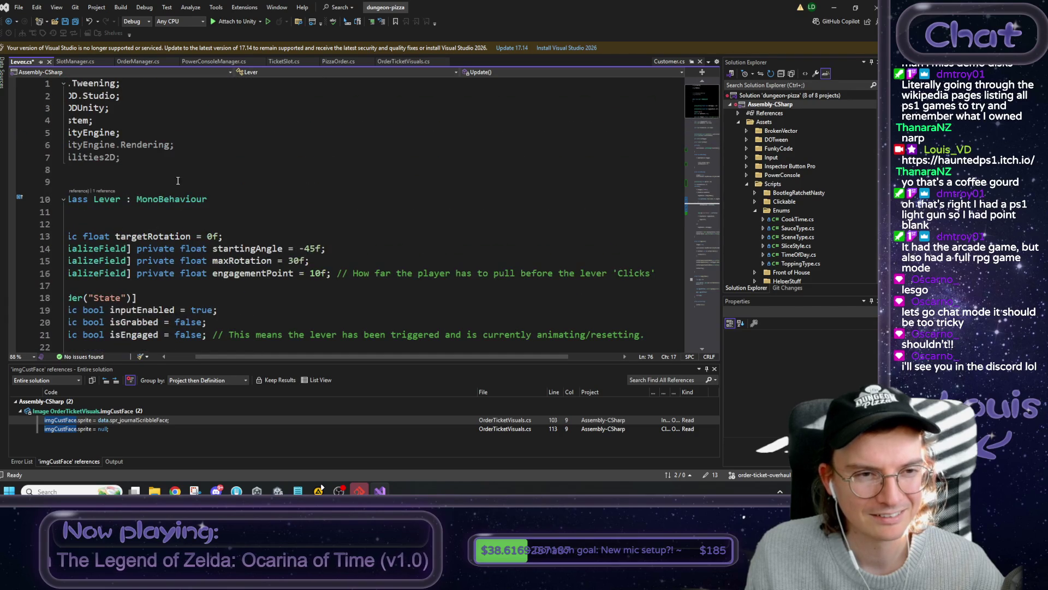
scroll(185, 354, left, 3)
scroll(252, 251, down, 6)
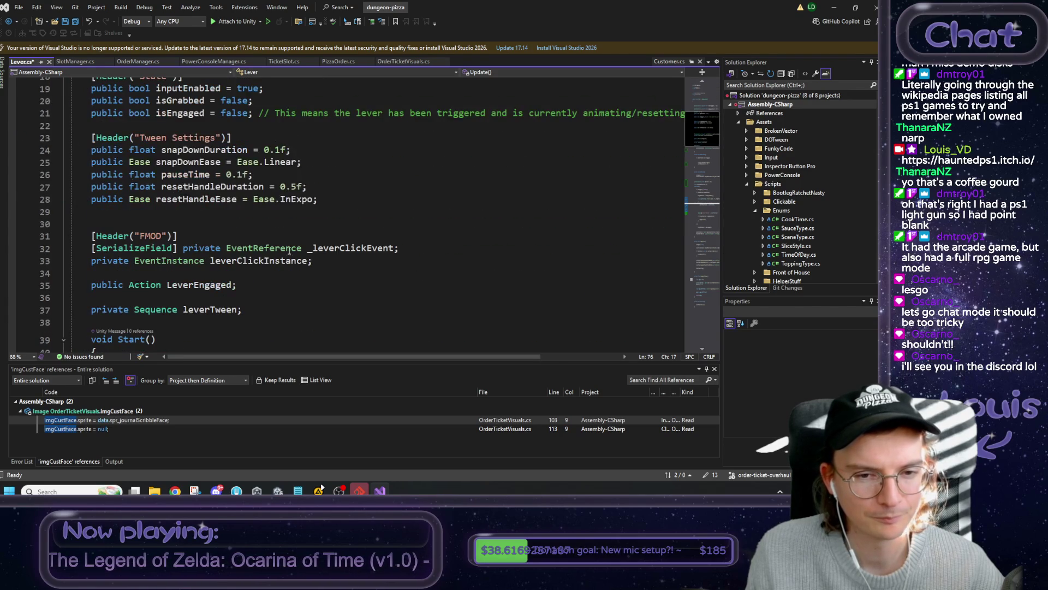
text(leverClickInstance)
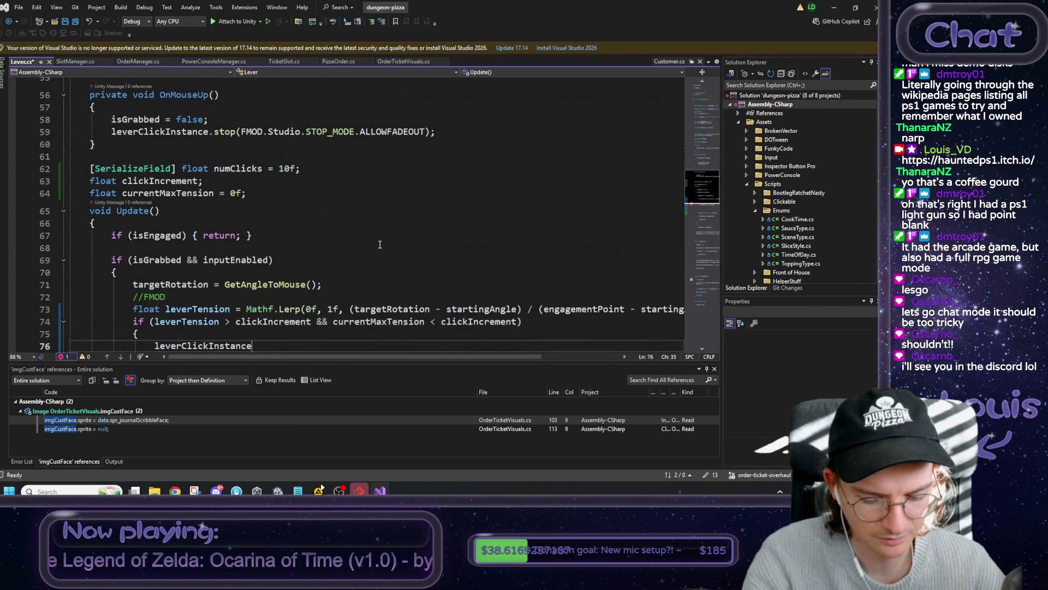
text(.Start();)
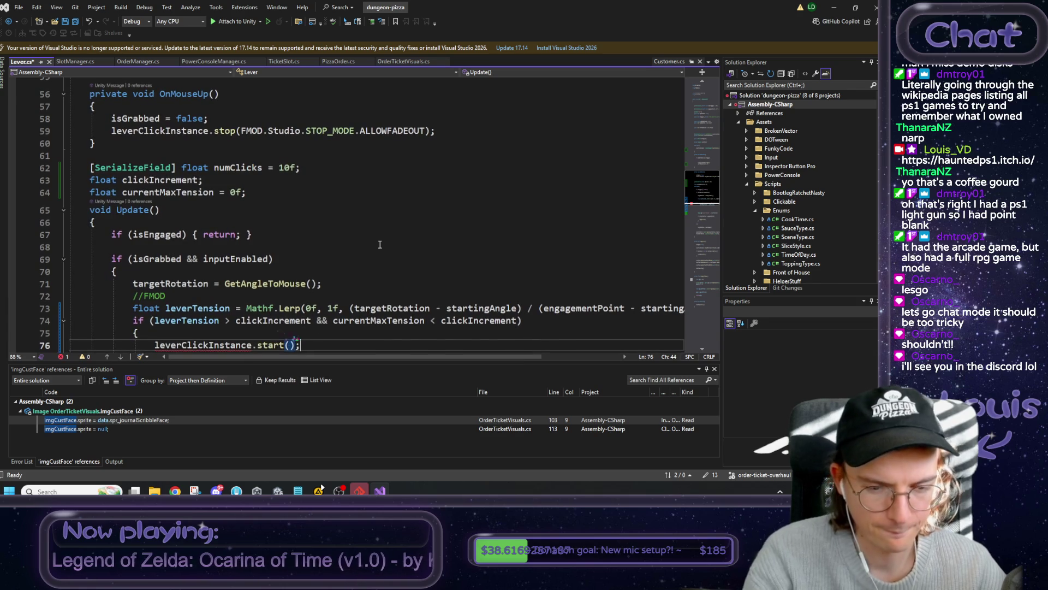
- Review the if block's body and clickIncrement condition, then return to the field declarations
scroll(377, 248, down, 4)
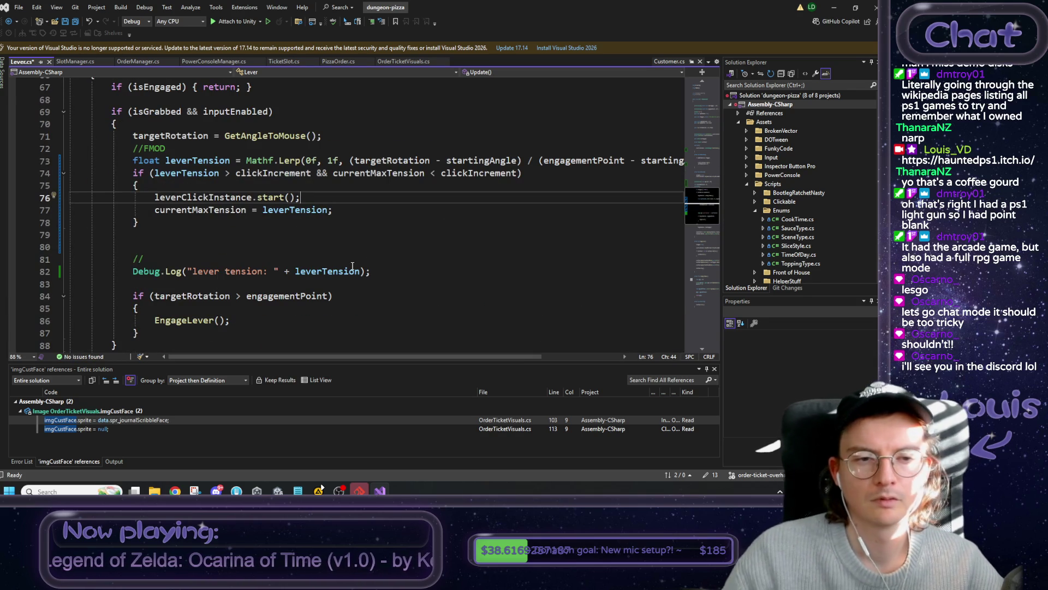
scroll(330, 174, down, 1)
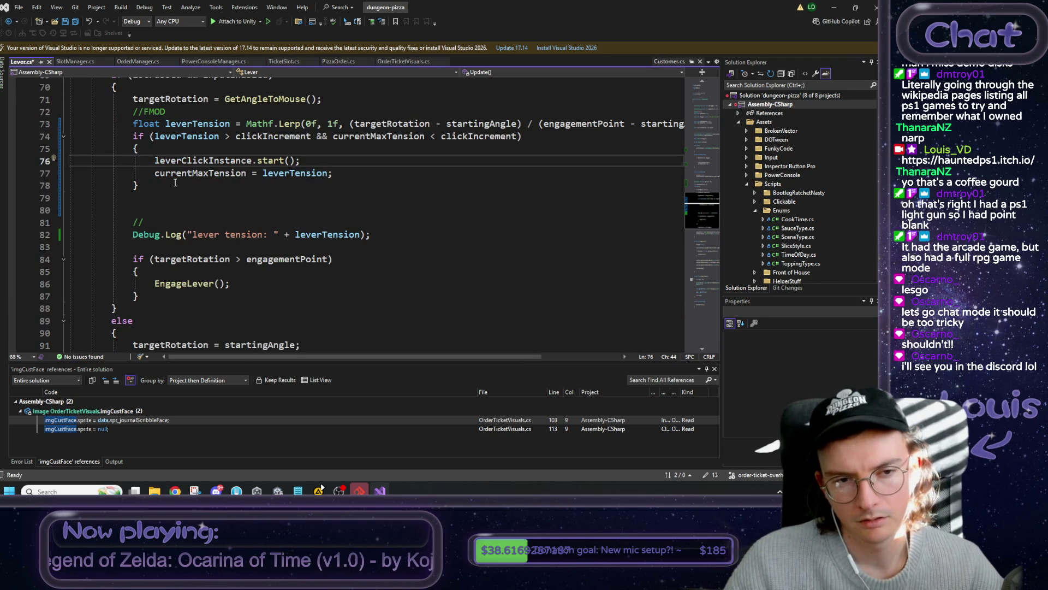
mouse_move(139, 186)
mouse_down()
mouse_move(143, 144)
mouse_move(134, 137)
mouse_up()
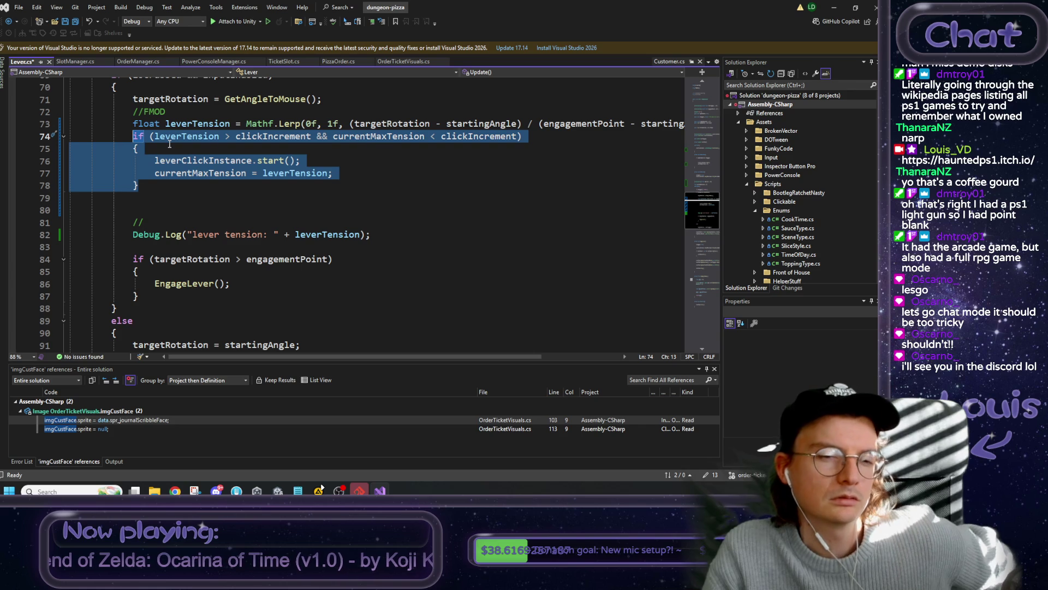
double_click(253, 136)
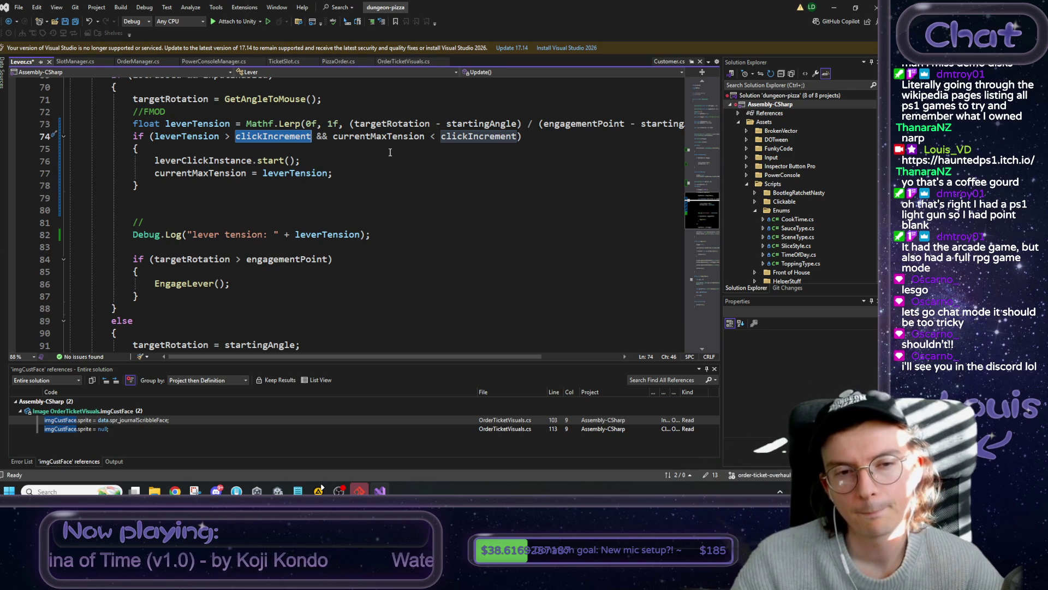
scroll(390, 153, up, 2)
click(251, 234)
scroll(237, 215, up, 1)
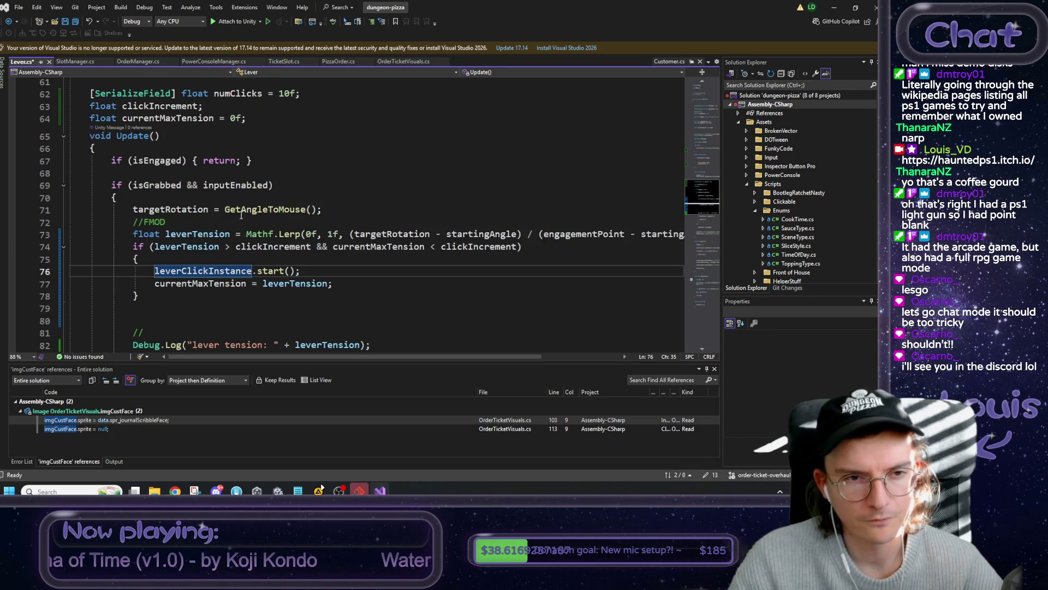
click(211, 109)
key(ctrl+Return)
- Declare 'float nextClickIncrement;' among the fields above currentMaxTension
text(float)
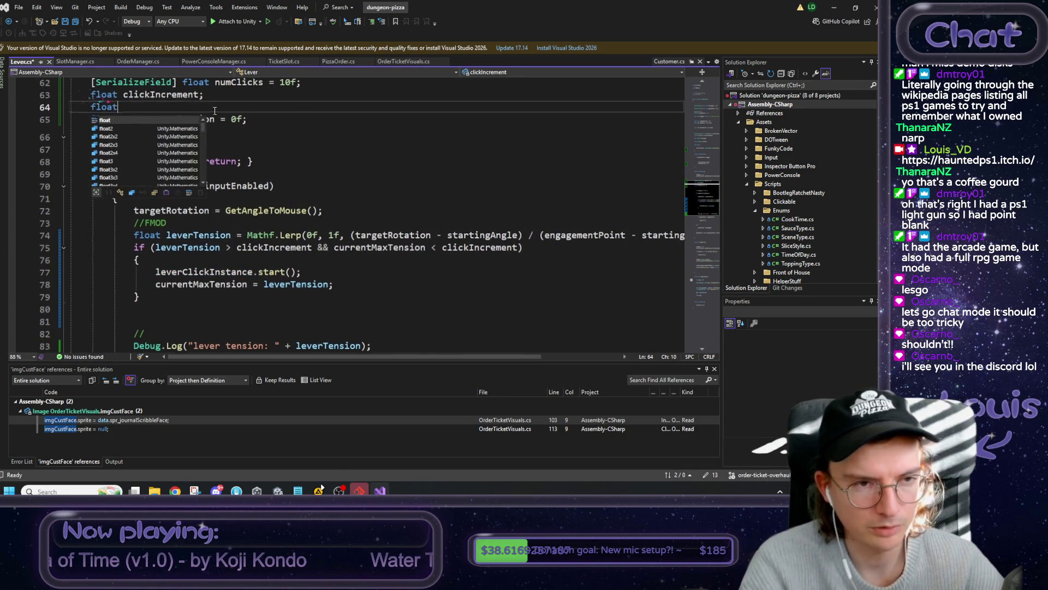
text( nextC)
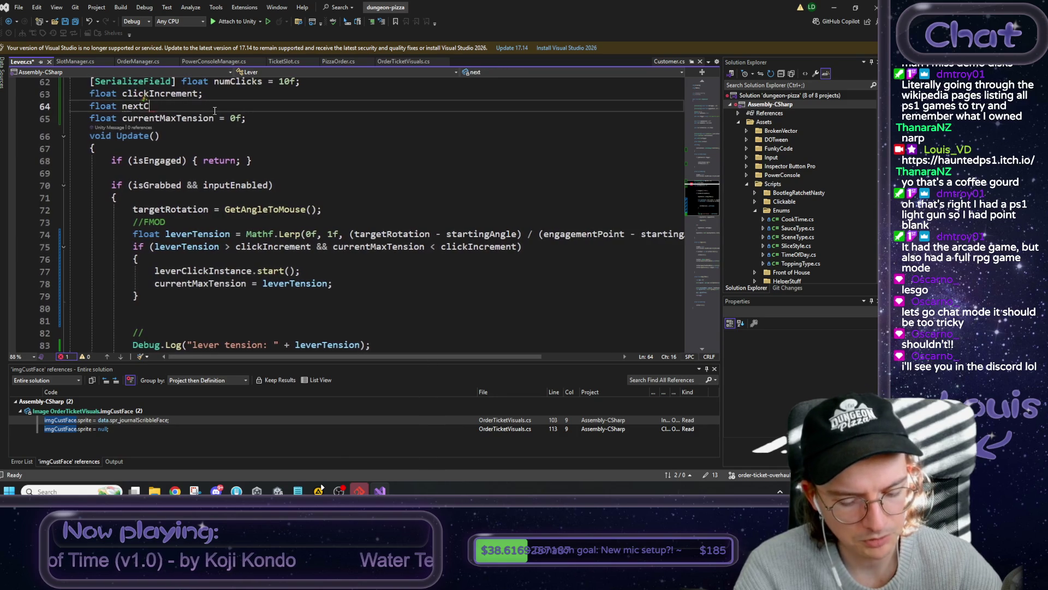
text(lickIncrement;)
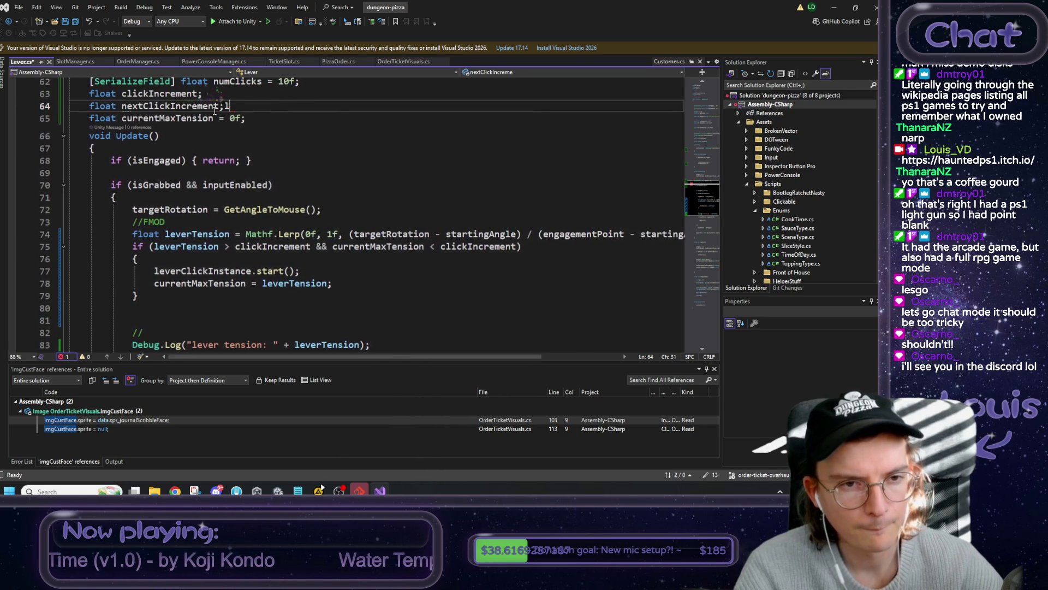
double_click(195, 106)
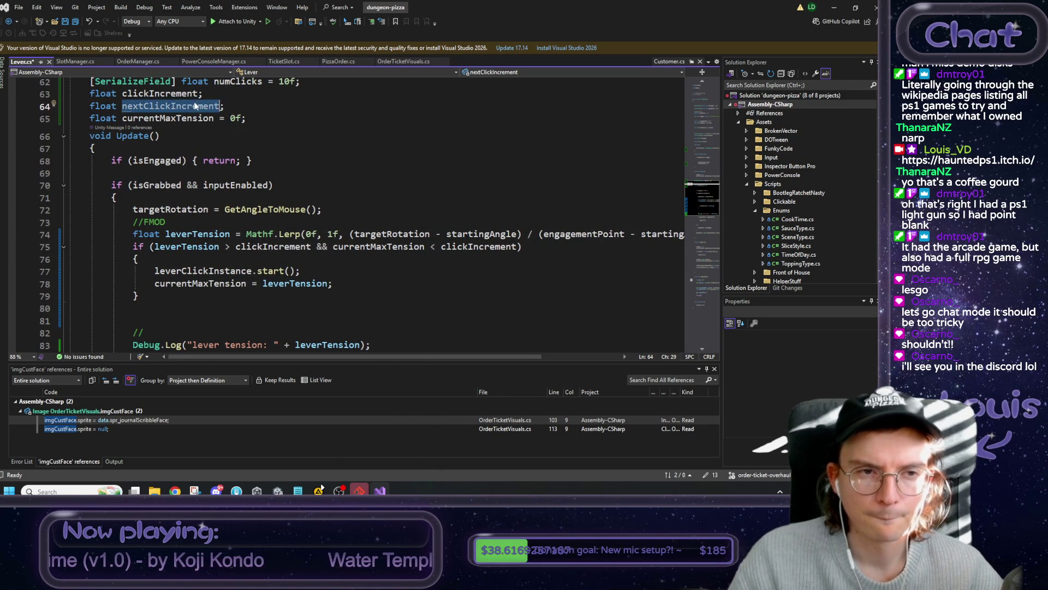
scroll(278, 160, up, 5)
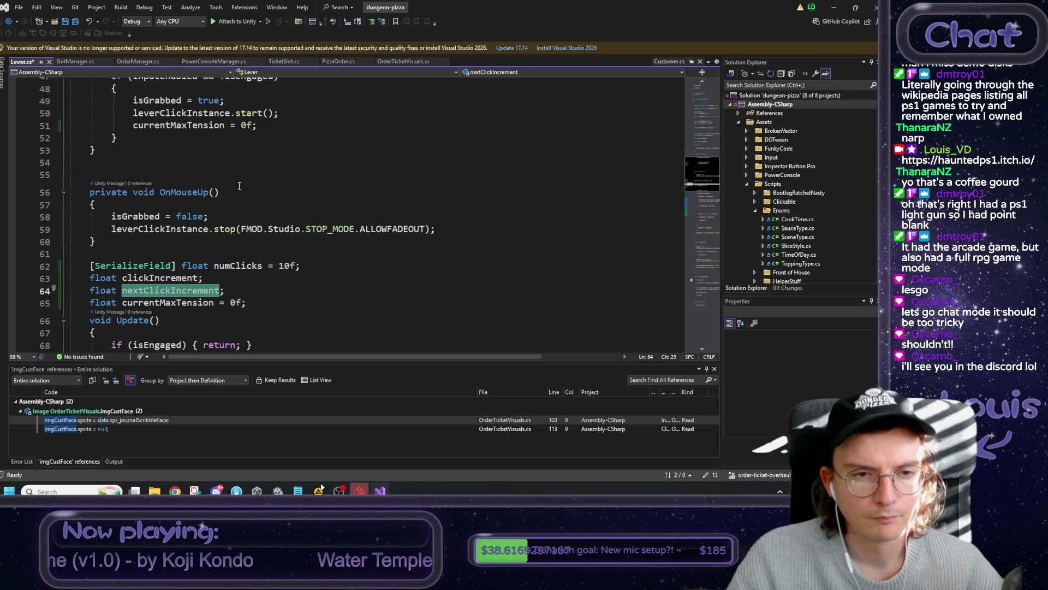
scroll(231, 226, up, 1)
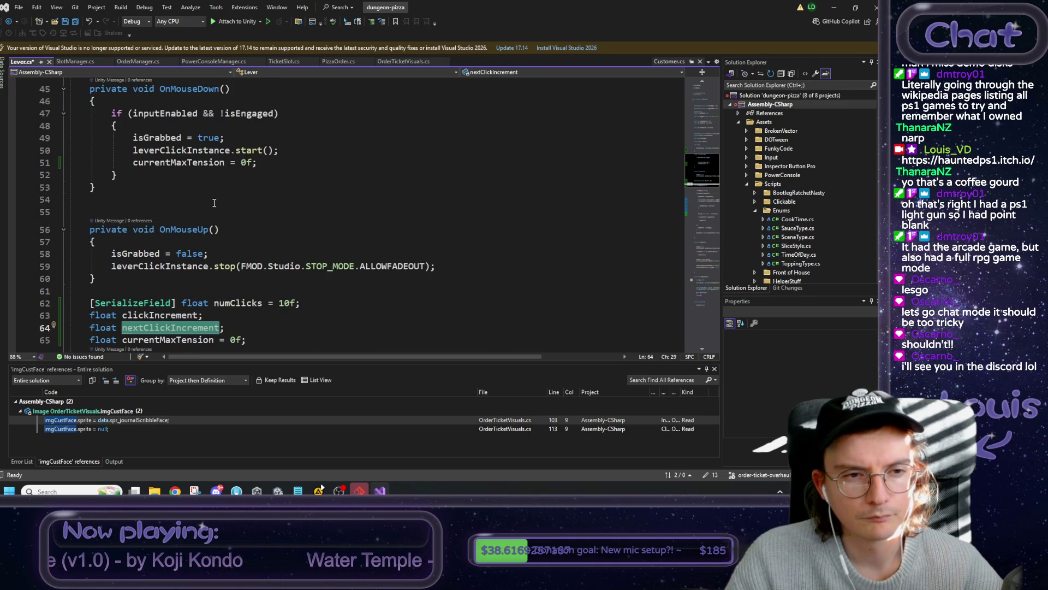
- Add 'nextClickIncrement = clickIncrement;' after the tension reset in OnMouseDown
click(268, 165)
key(Return)
text(nextClickIncrement = cli)
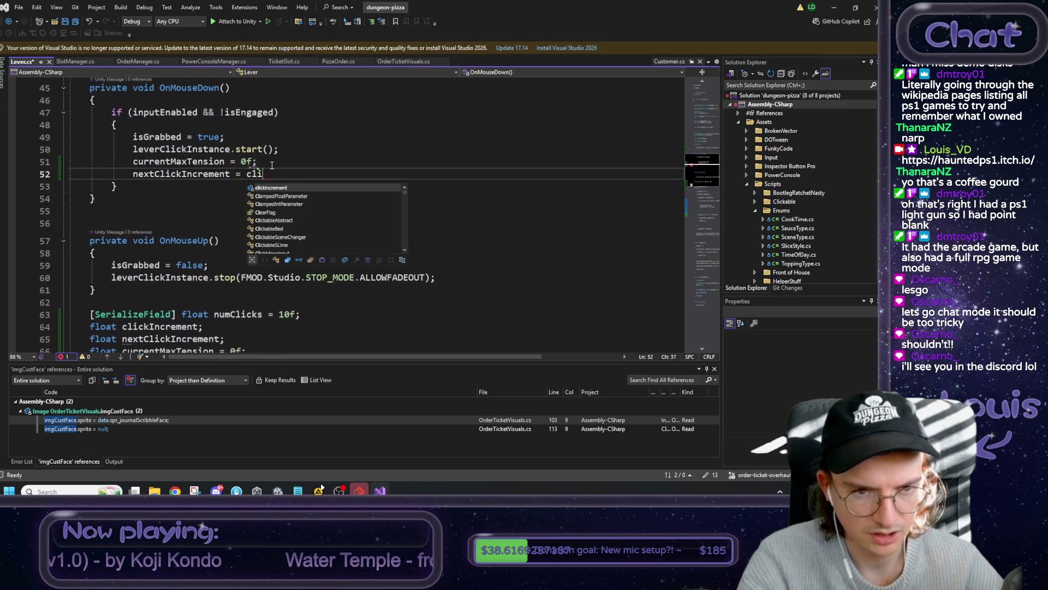
key(Tab)
text(;)
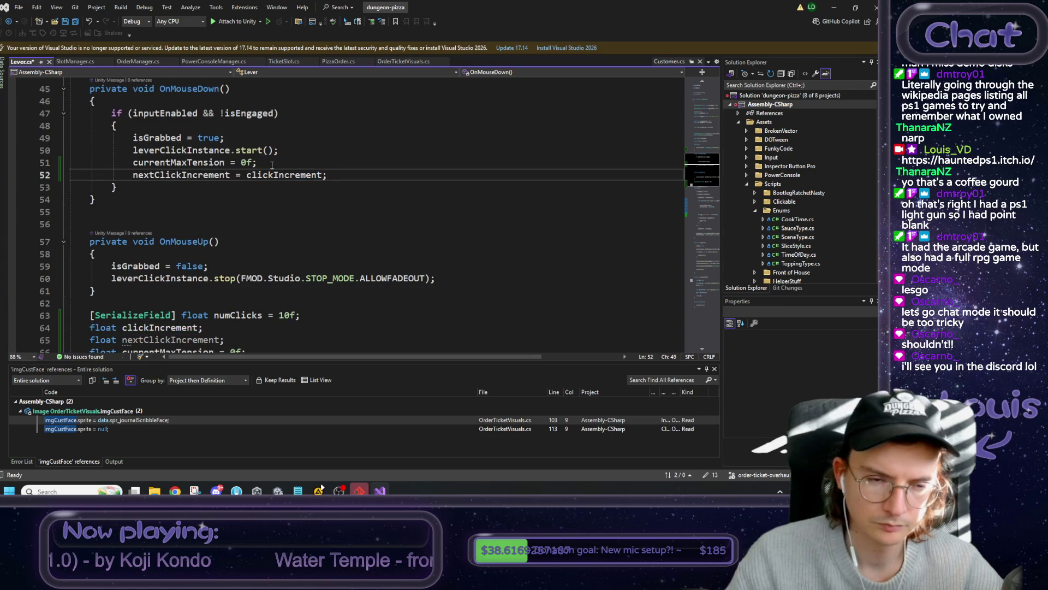
scroll(205, 255, down, 2)
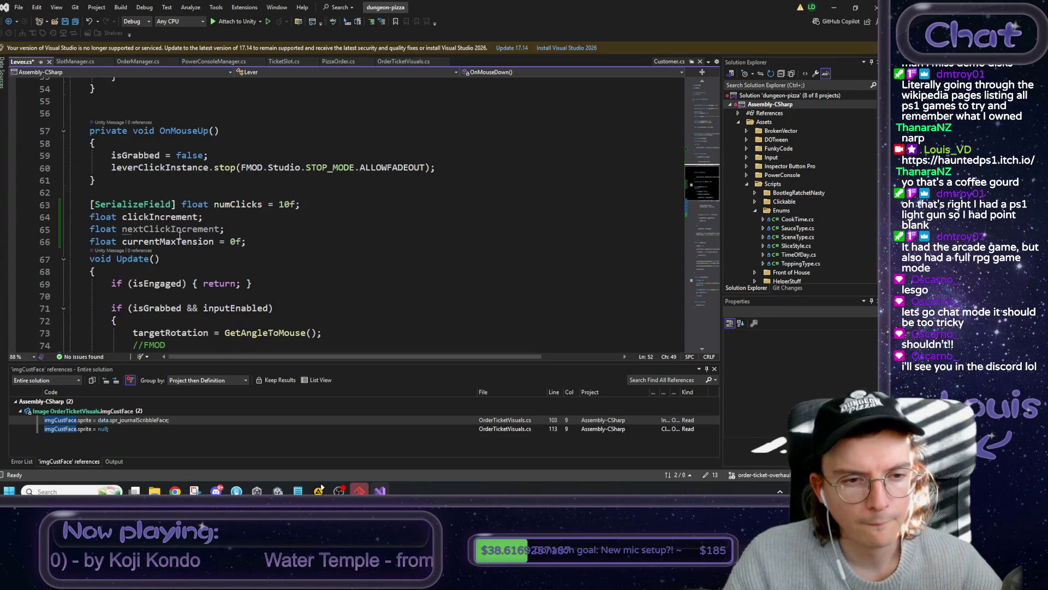
double_click(197, 232)
key(ctrl+c)
scroll(198, 240, down, 3)
- Replace both clickIncrement comparisons in Update with nextClickIncrement
double_click(273, 259)
key(ctrl+v)
double_click(474, 258)
key(ctrl+v)
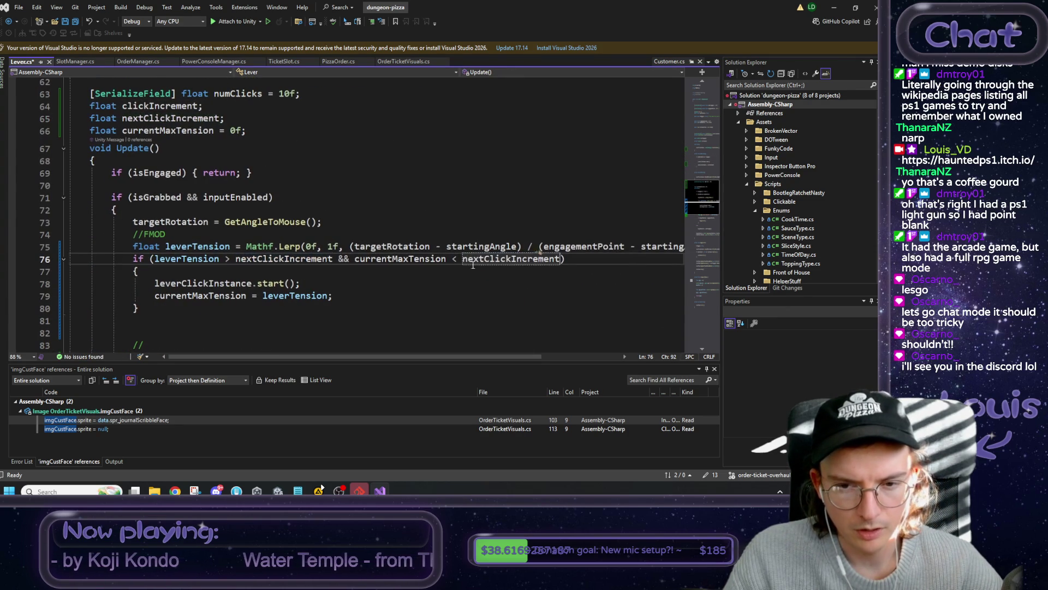
- Add 'nextClickIncrement += clickIncrement;' after the tension update, save Lever.cs, and return to Unity
click(341, 294)
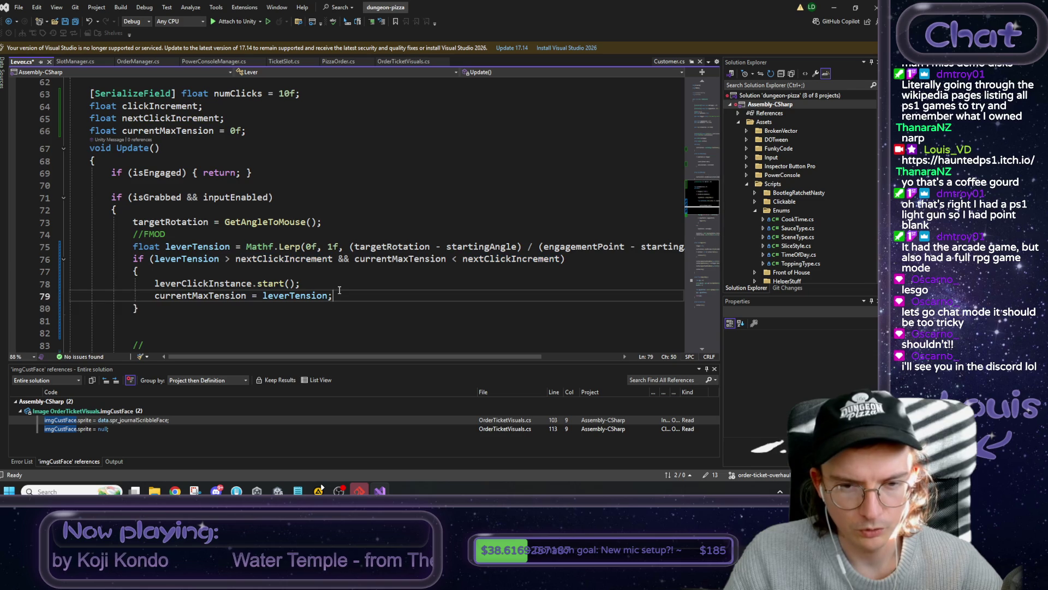
key(Return)
text(nextClickIncrement +=)
key(Tab)
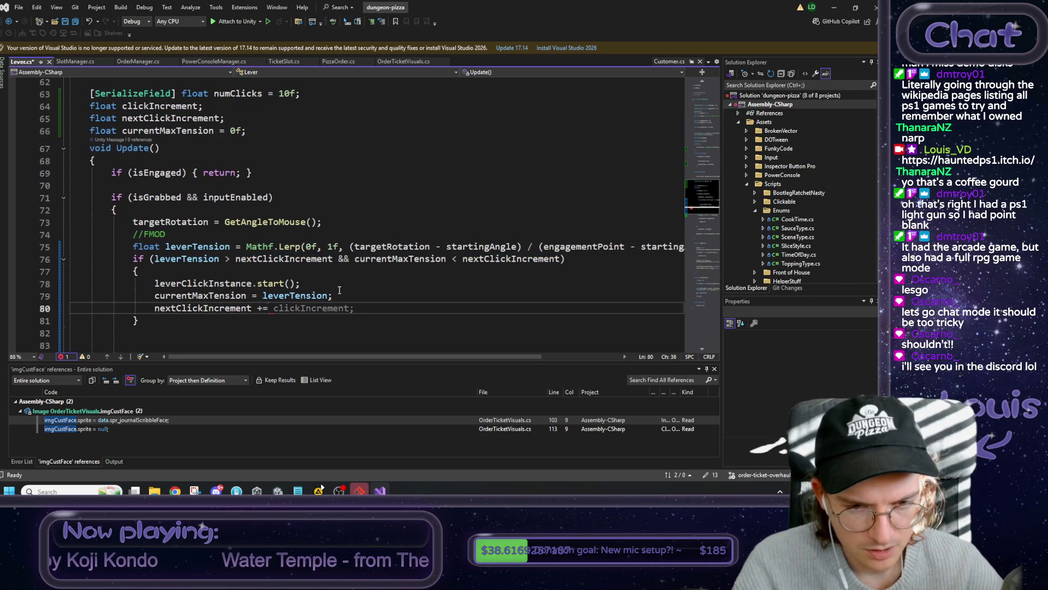
key(ctrl+s)
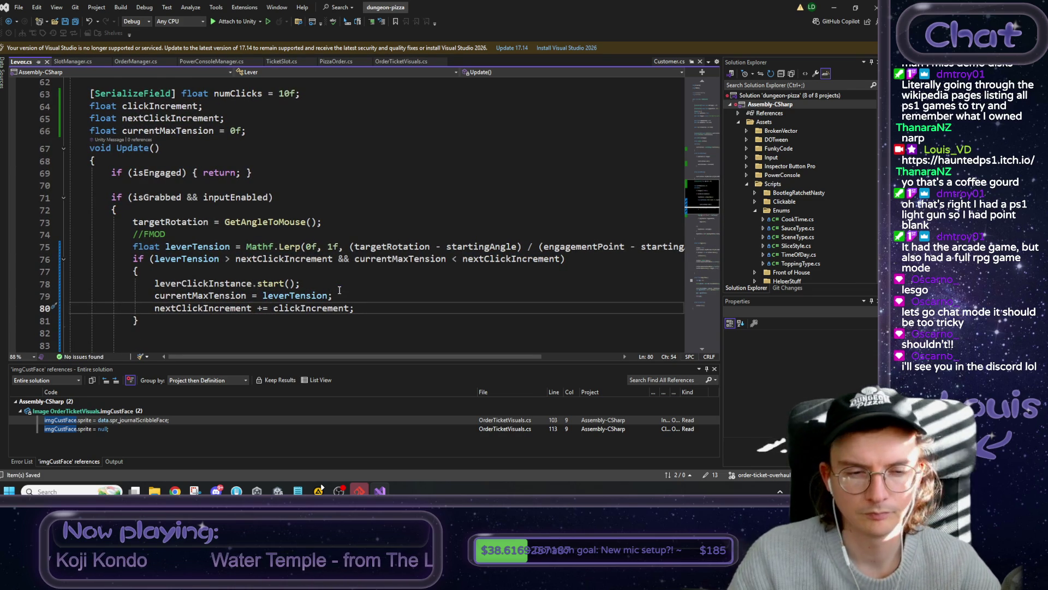
scroll(335, 284, down, 1)
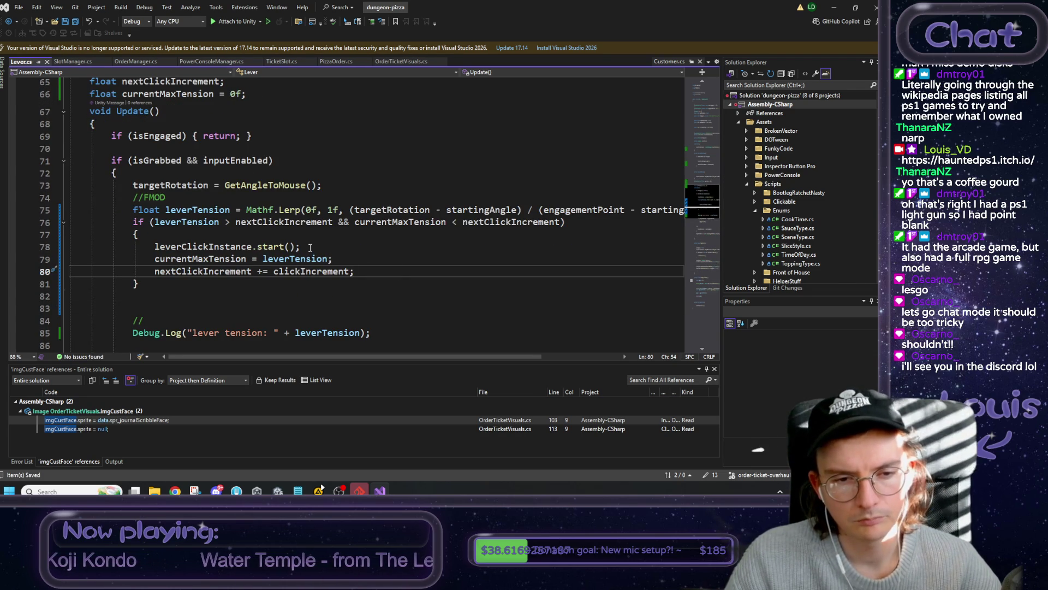
scroll(314, 249, down, 1)
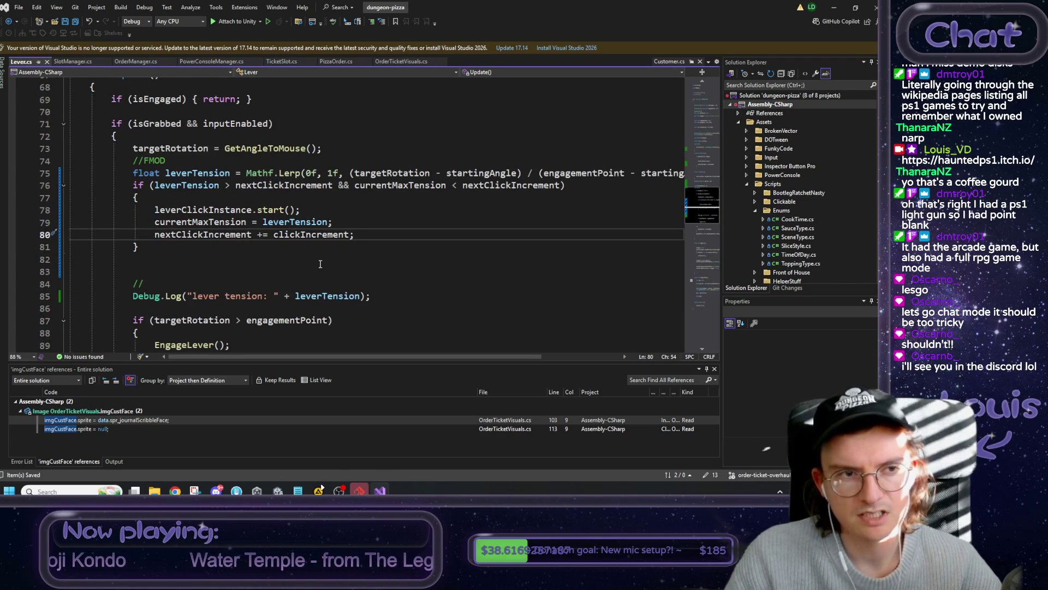
click(834, 7)
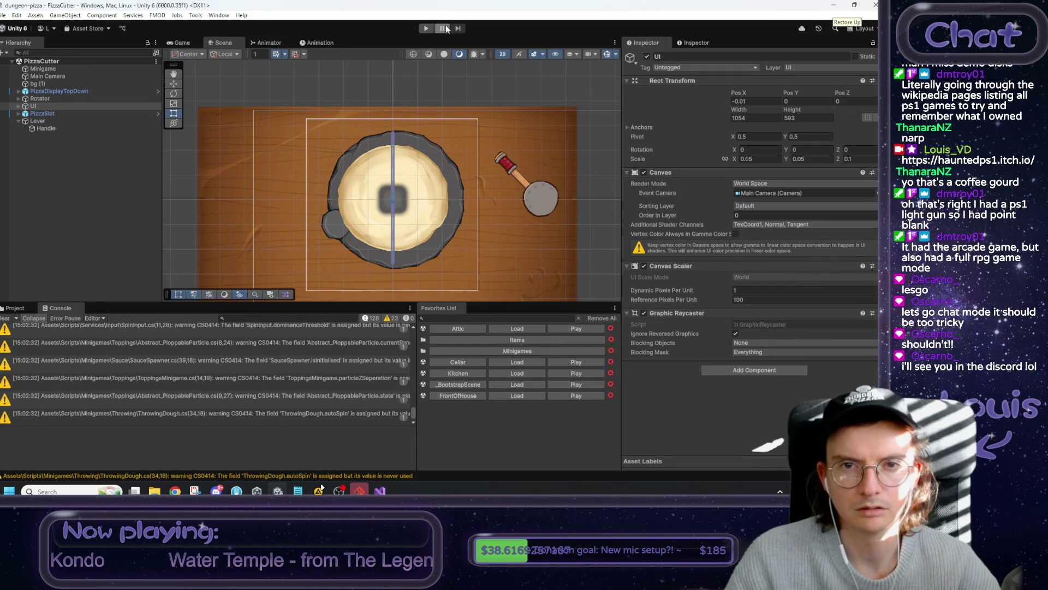
- Play the scene and pull the lever down three times to check tension logs, then return to Lever.cs
key(ctrl+p)
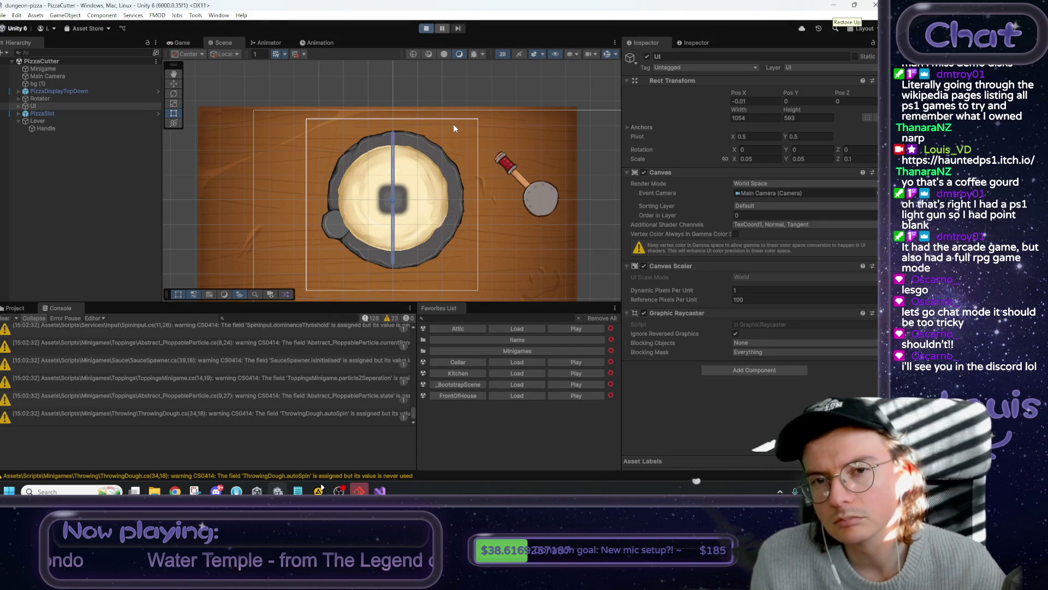
drag(457, 132, 465, 192)
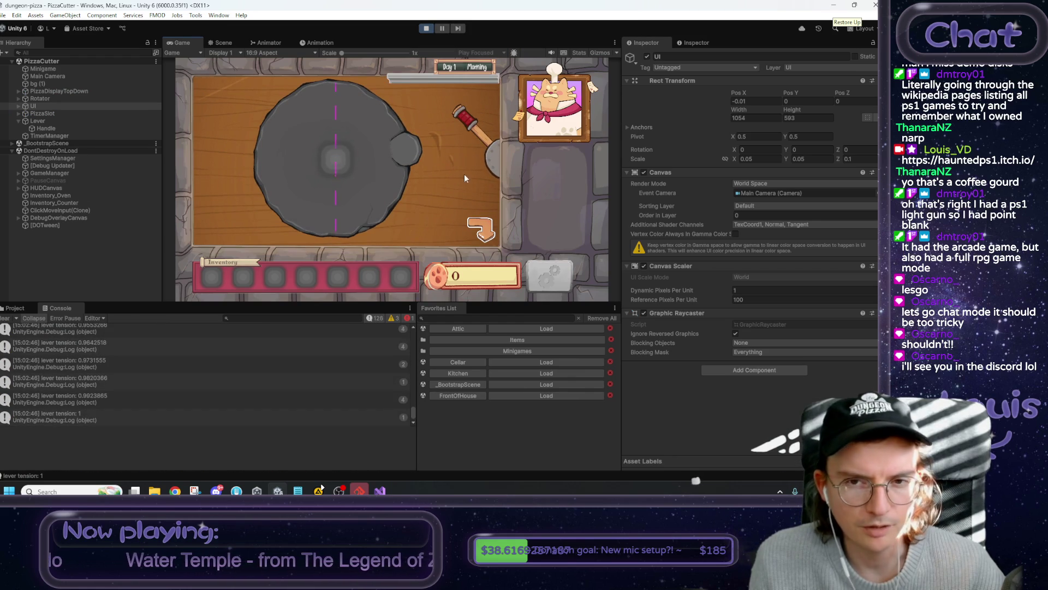
drag(465, 123, 468, 196)
drag(465, 125, 473, 188)
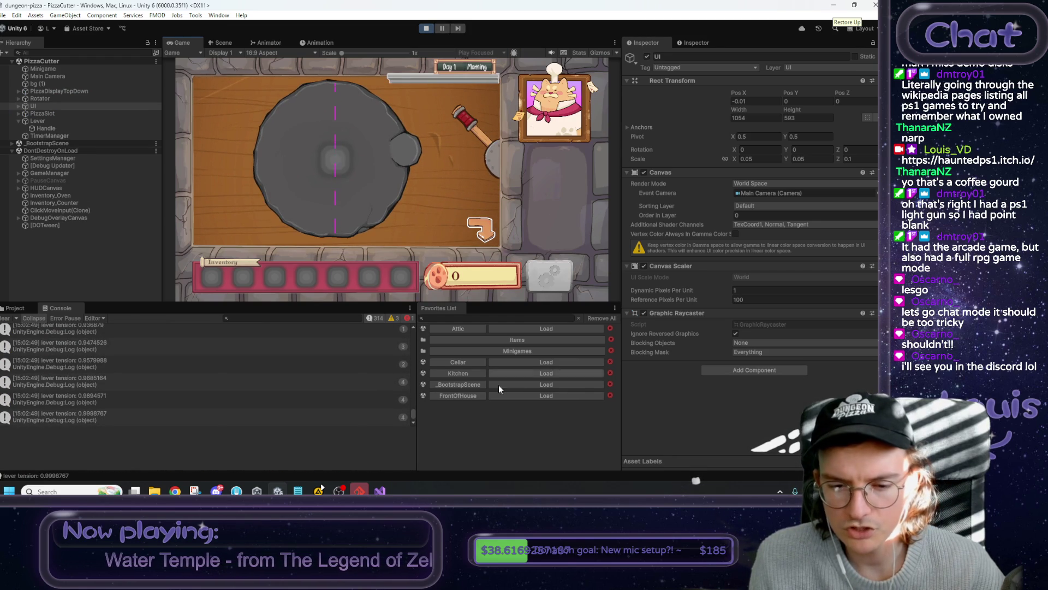
key(alt+Tab)
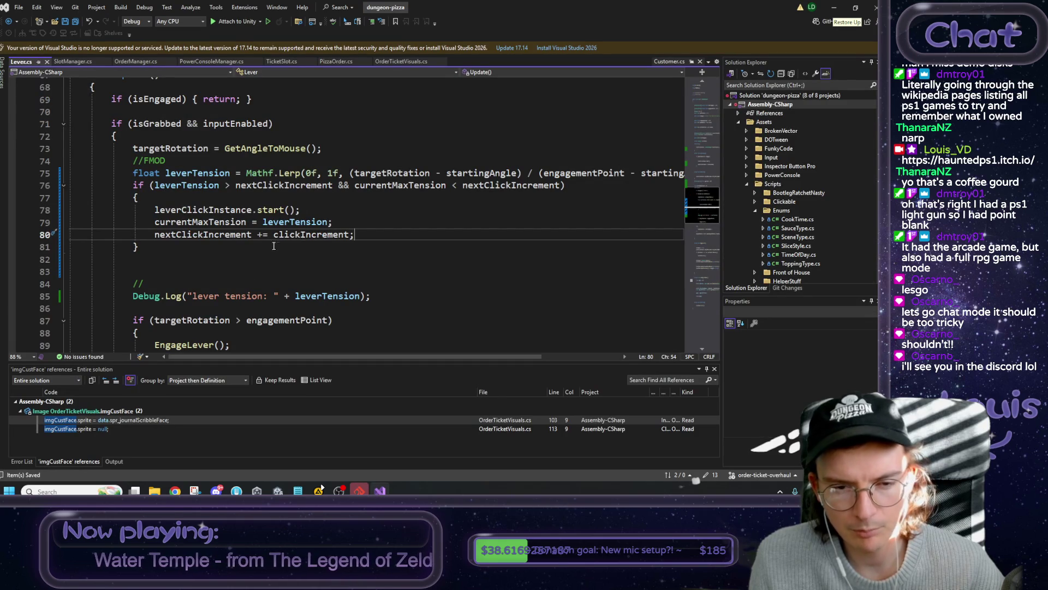
- Delete the extra blank line 82 after the lever-click block, then select the field declarations on lines 63–66
double_click(290, 234)
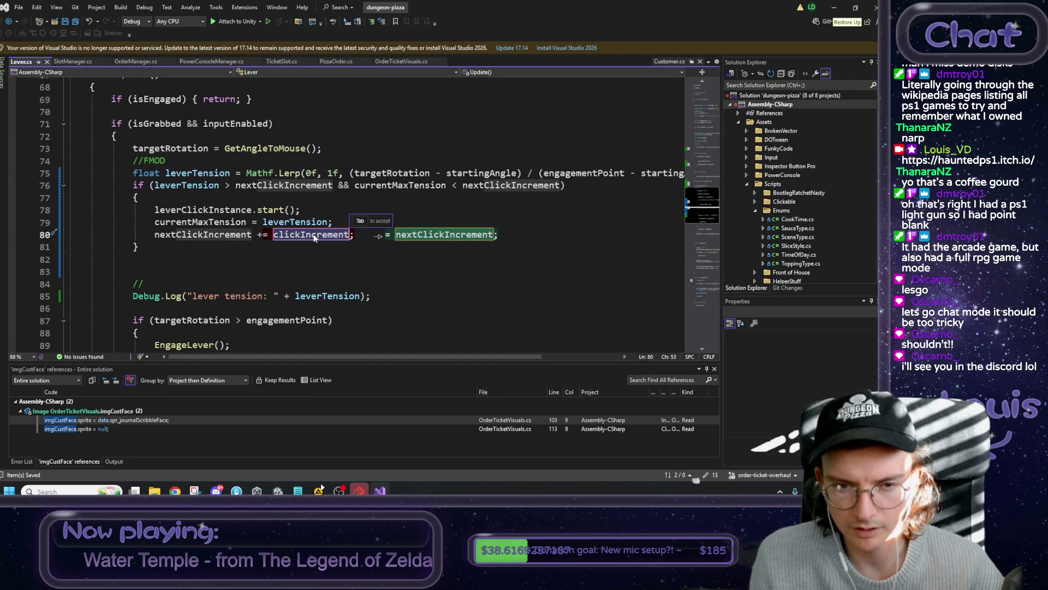
click(309, 261)
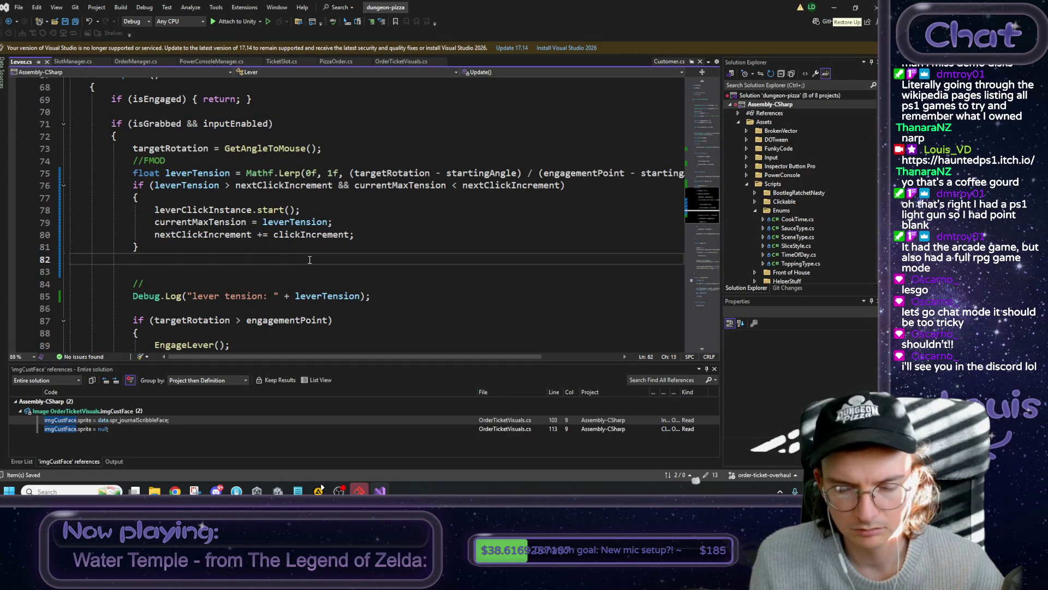
key(shift+Up)
key(shift+Home)
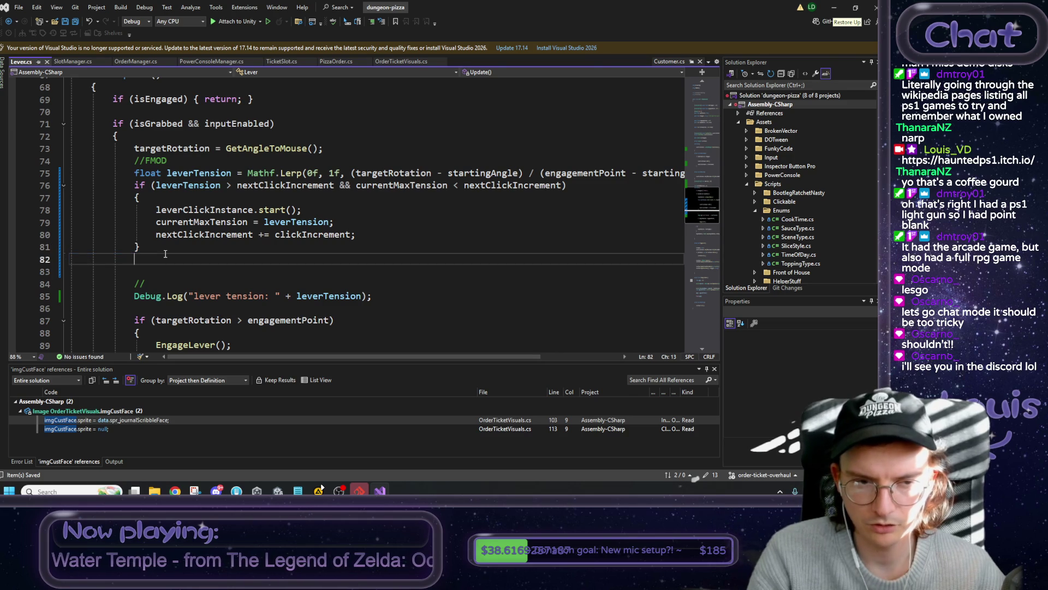
key(shift+Down)
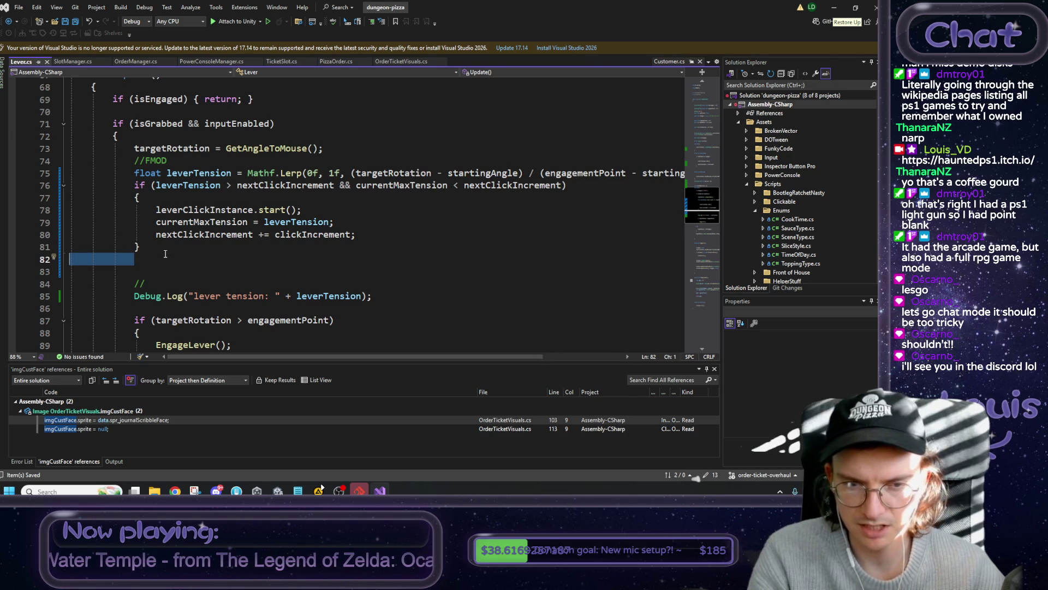
key(BackSpace)
key(BackSpace)
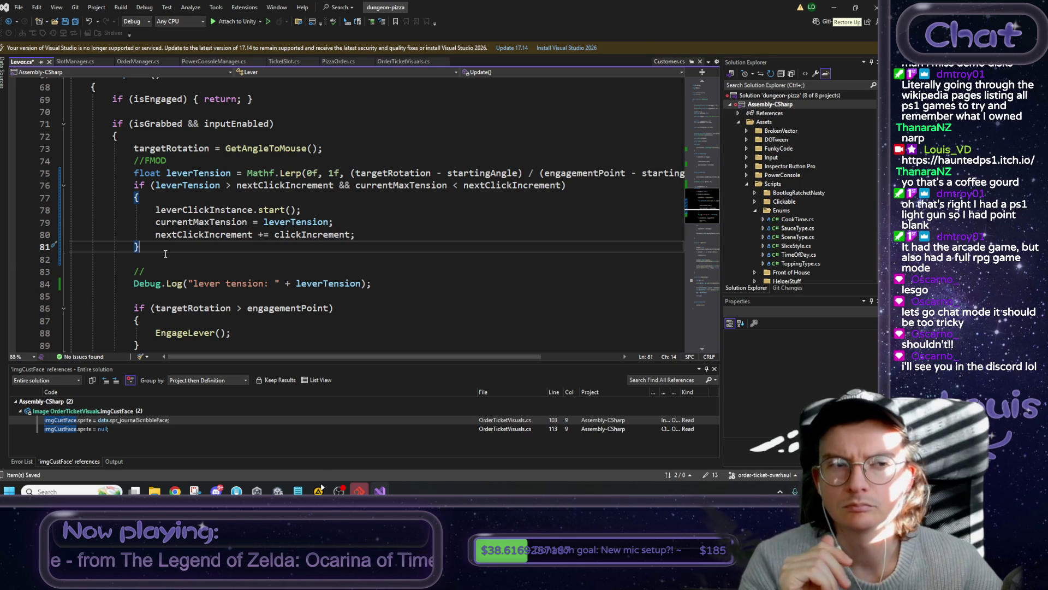
scroll(264, 204, up, 5)
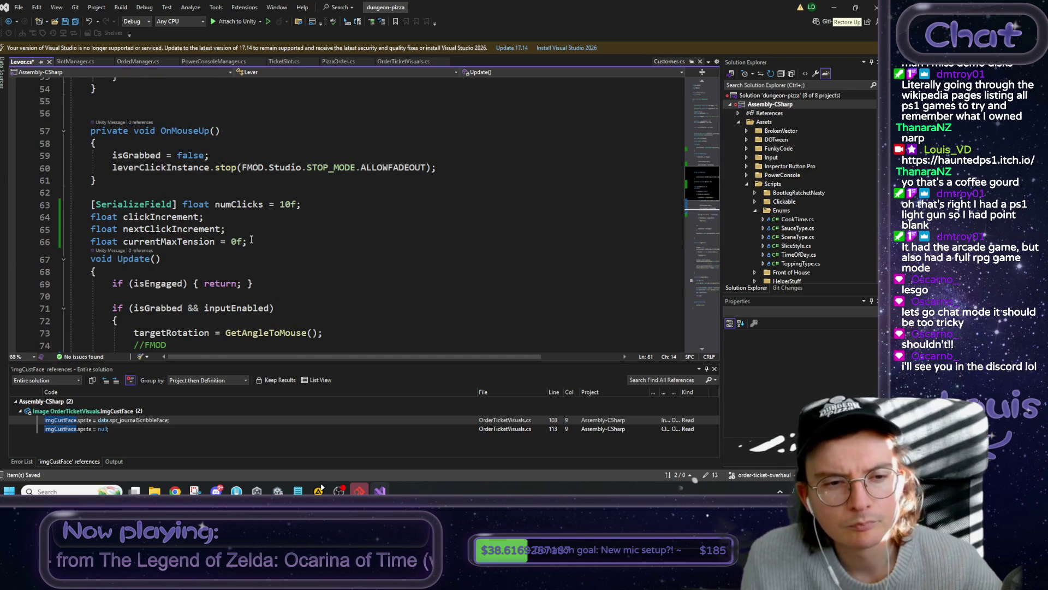
drag(247, 242, 70, 206)
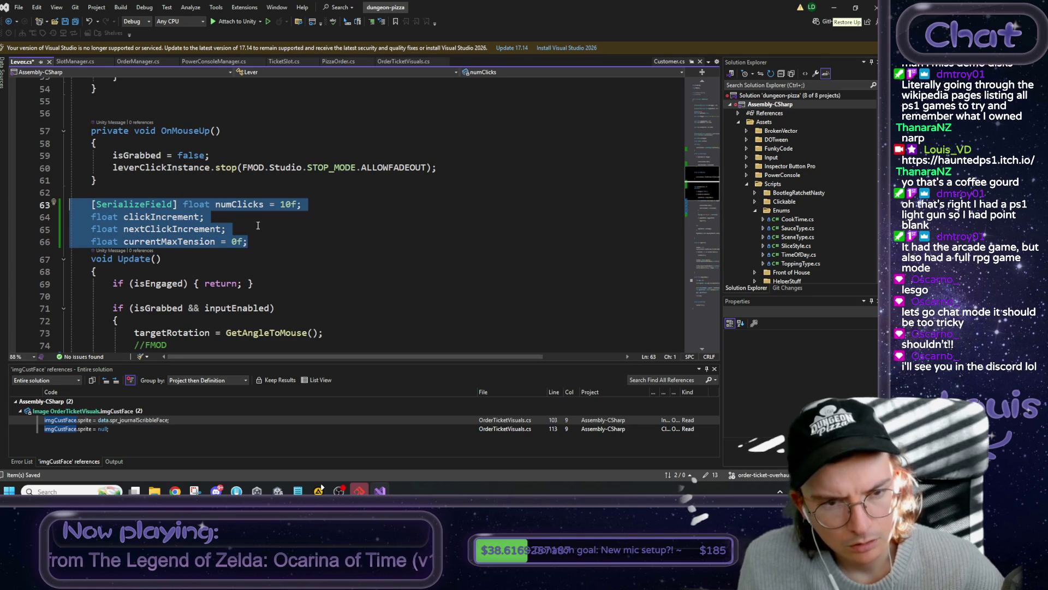
- Move the four click field declarations to just below the Tween Settings fields
key(ctrl+x)
scroll(254, 226, up, 10)
scroll(255, 226, up, 5)
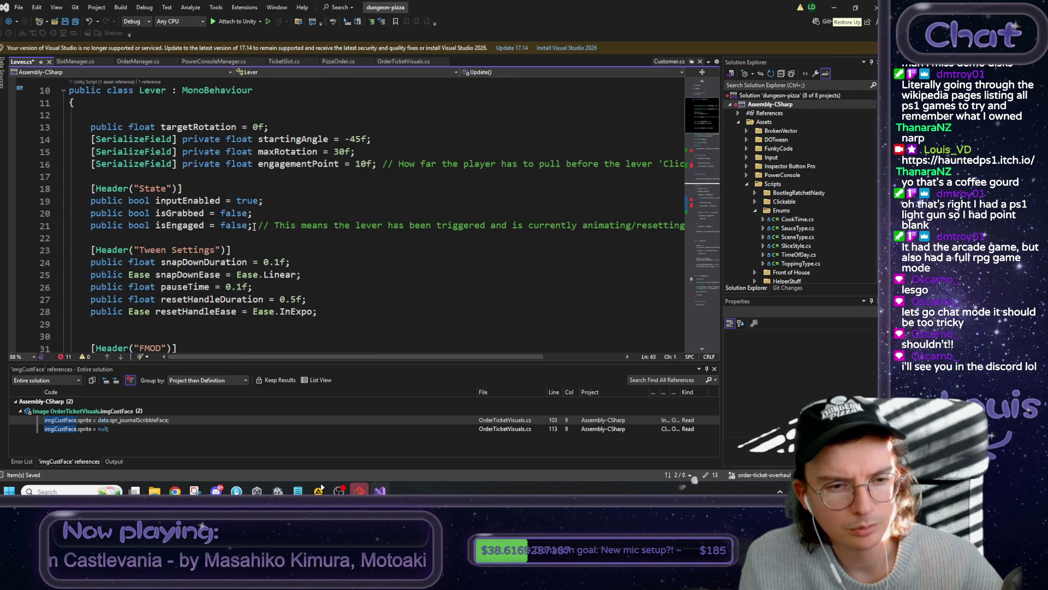
scroll(254, 226, down, 2)
click(331, 237)
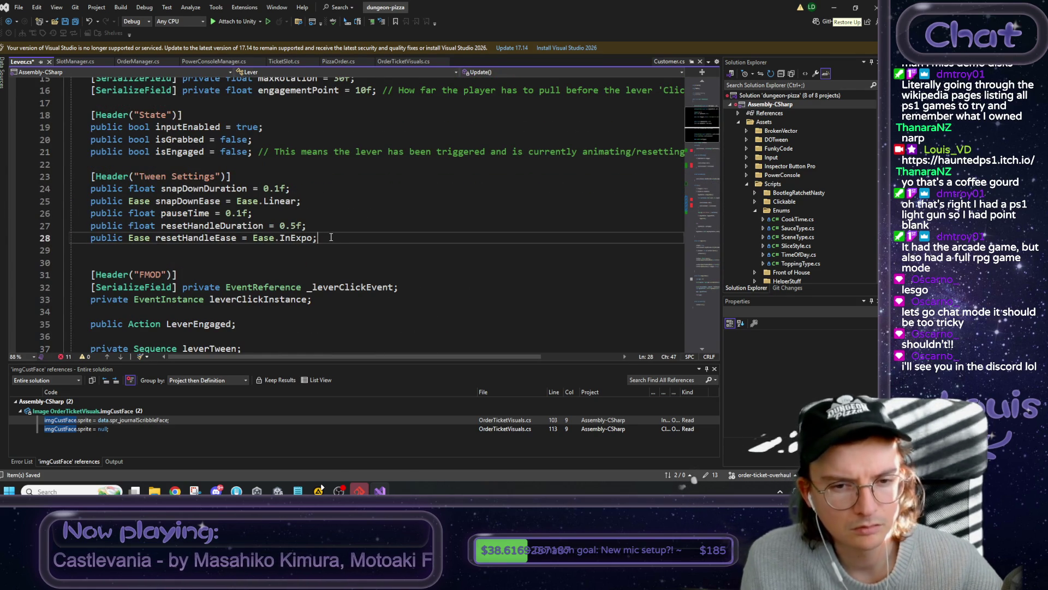
key(Return)
key(Return)
key(ctrl+v)
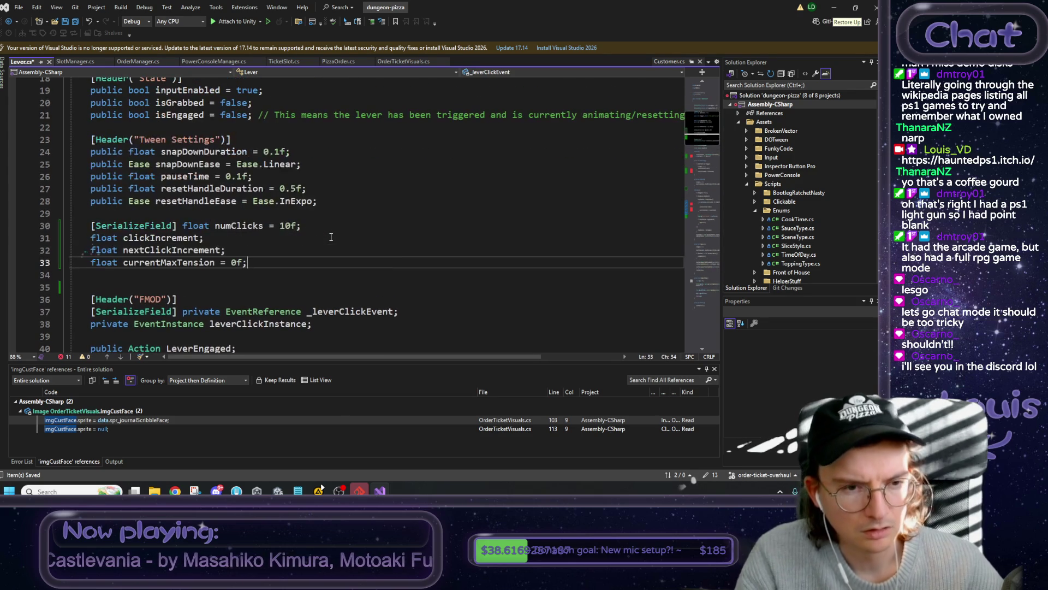
- Add a [Header("Sound Settings")] line above numClicks, copied from the Tween Settings header
drag(238, 137, 92, 140)
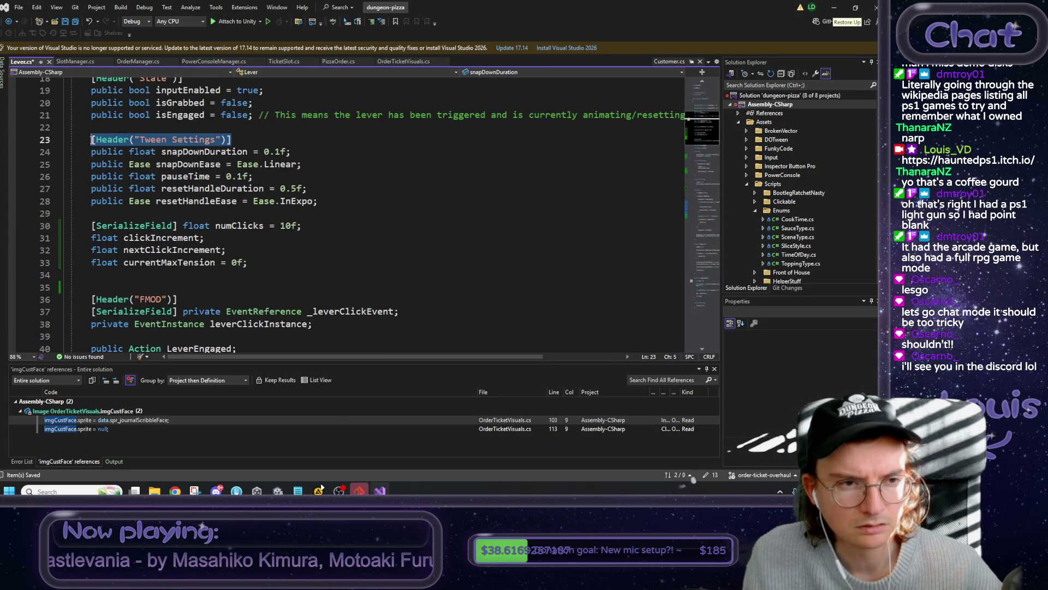
key(ctrl+c)
click(115, 210)
key(Return)
key(ctrl+v)
double_click(155, 213)
text(Sount)
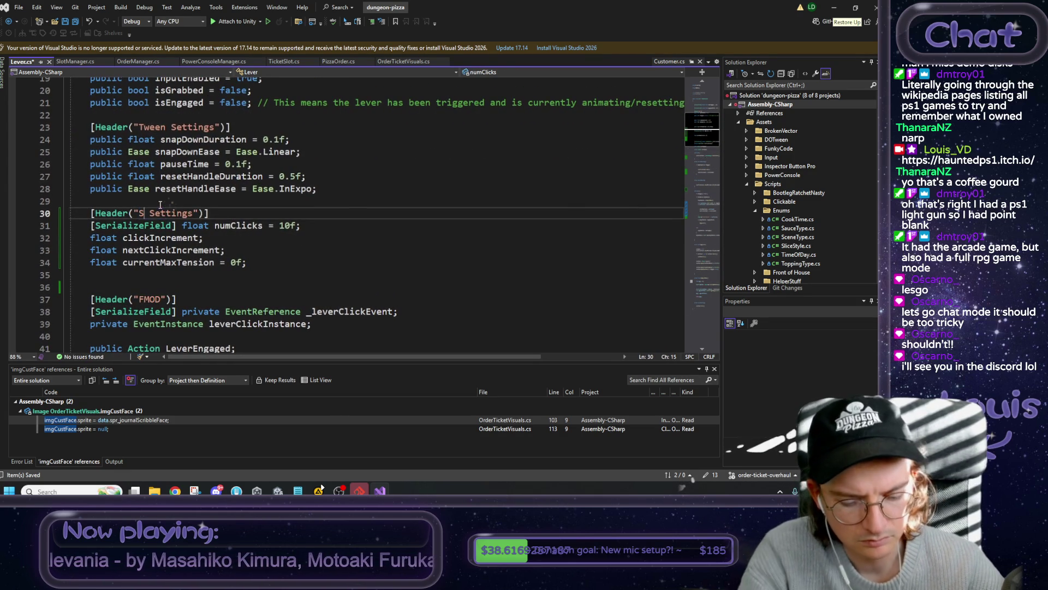
key(BackSpace)
text(d)
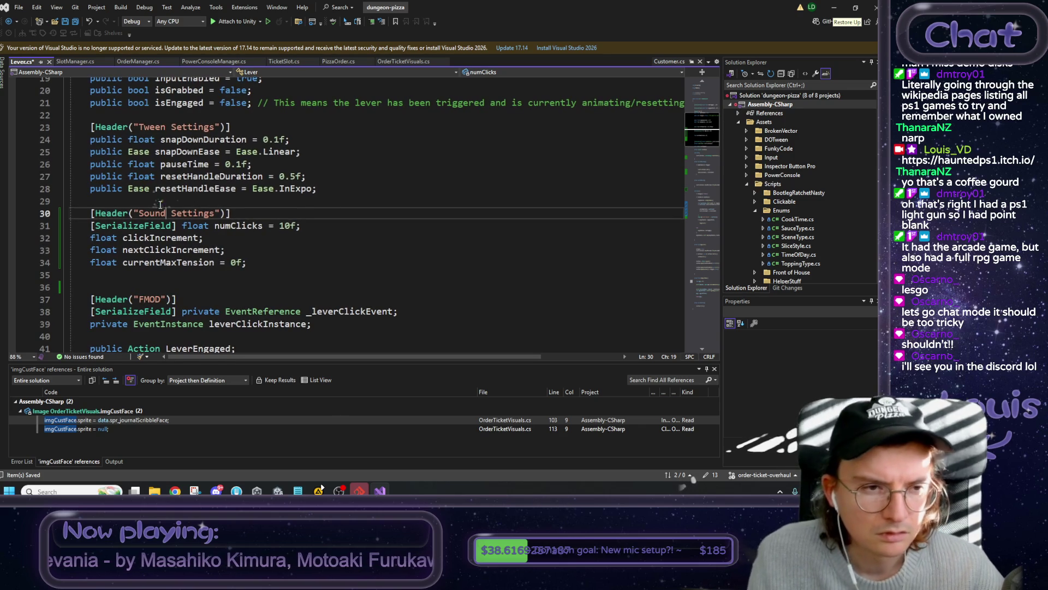
- Mark numClicks, clickIncrement, nextClickIncrement and currentMaxTension as private
click(182, 225)
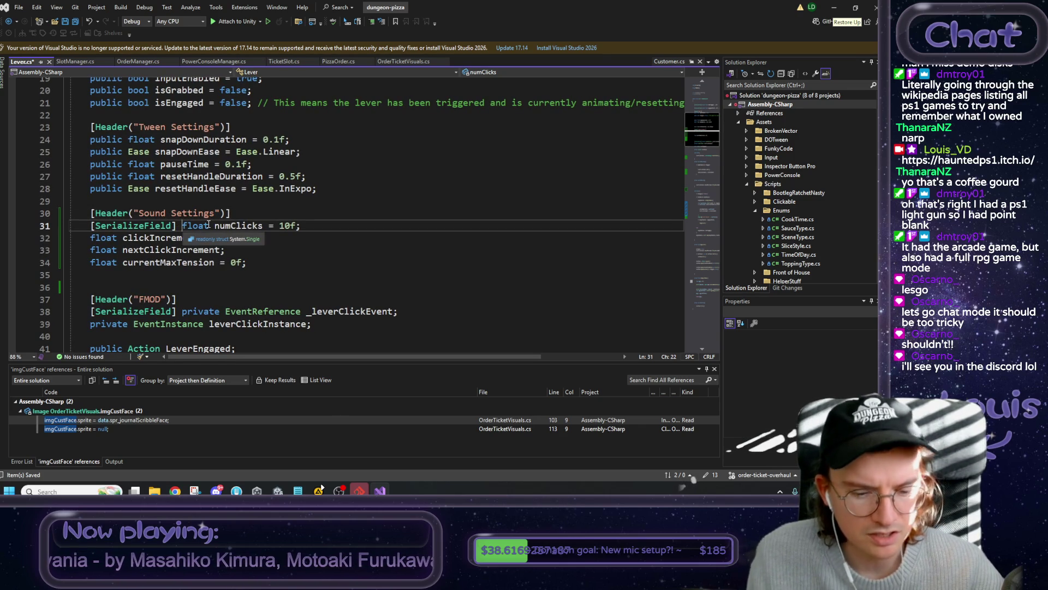
text(private)
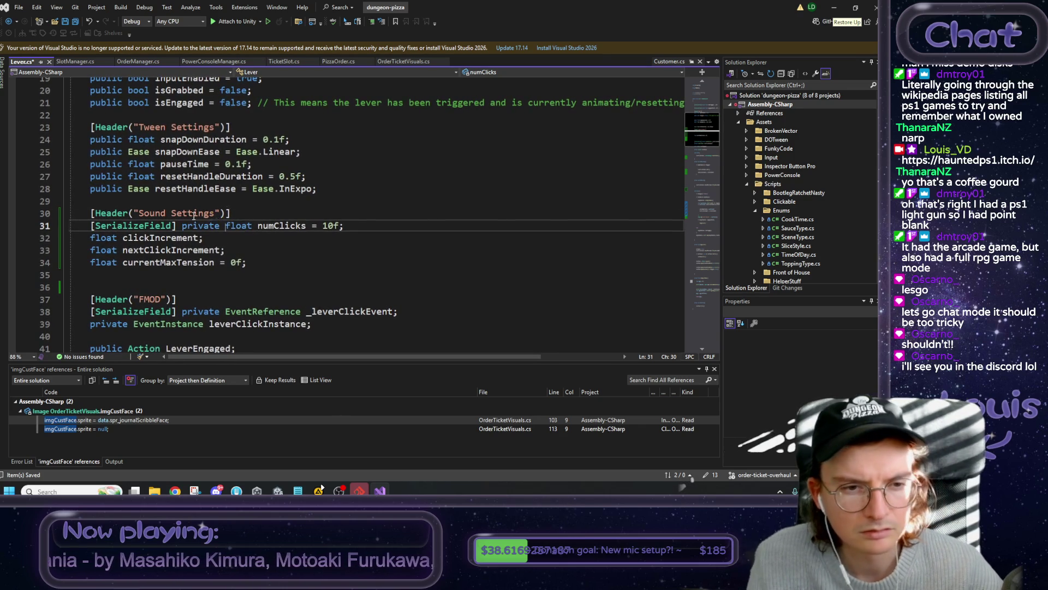
double_click(202, 225)
key(ctrl+c)
key(Down)
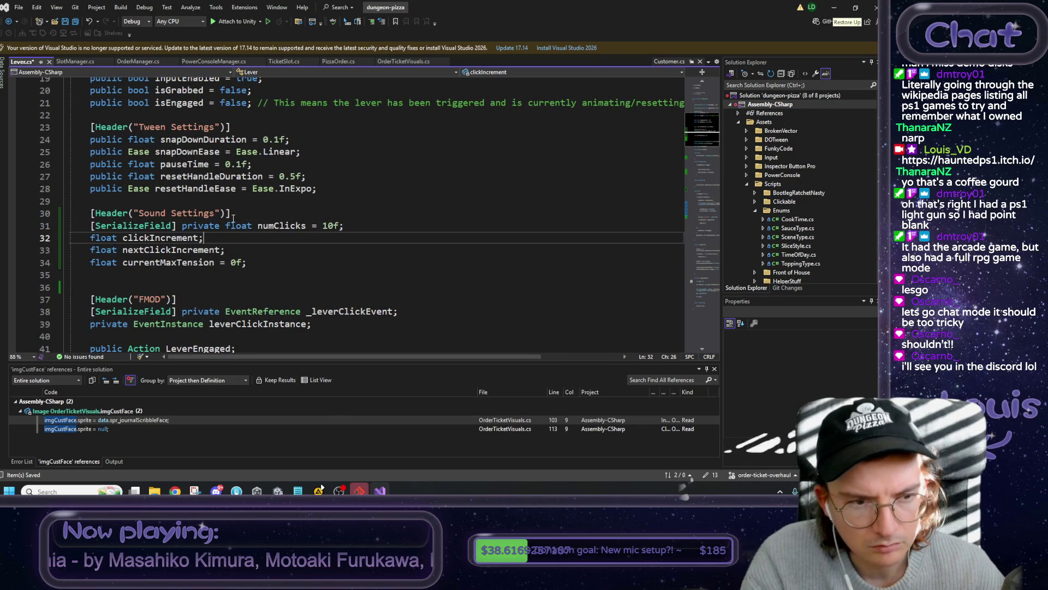
key(Home)
key(ctrl+v)
key(Down)
key(Home)
key(ctrl+v)
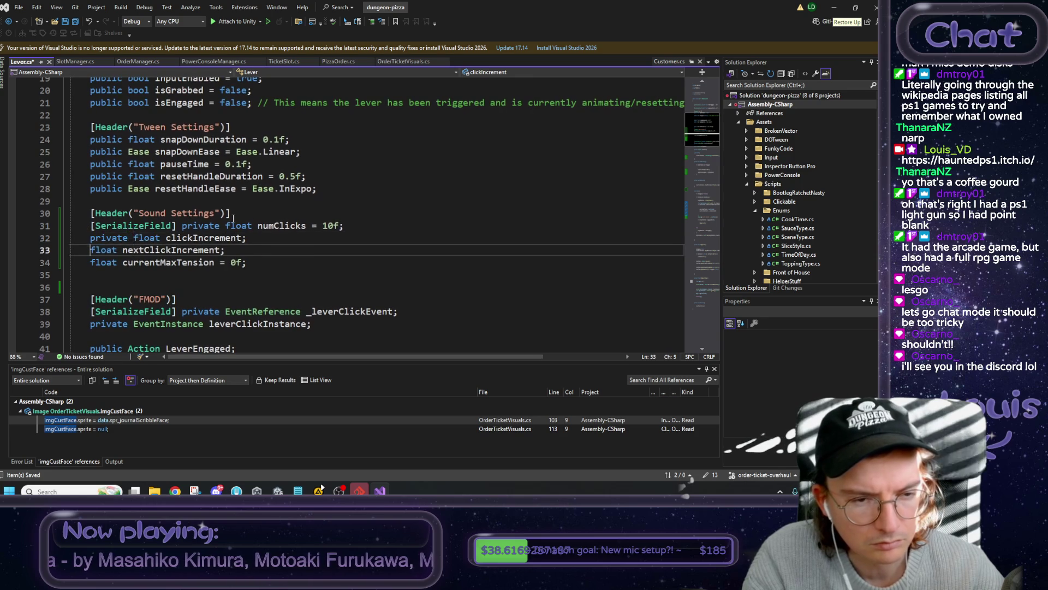
key(Down)
key(ctrl+v)
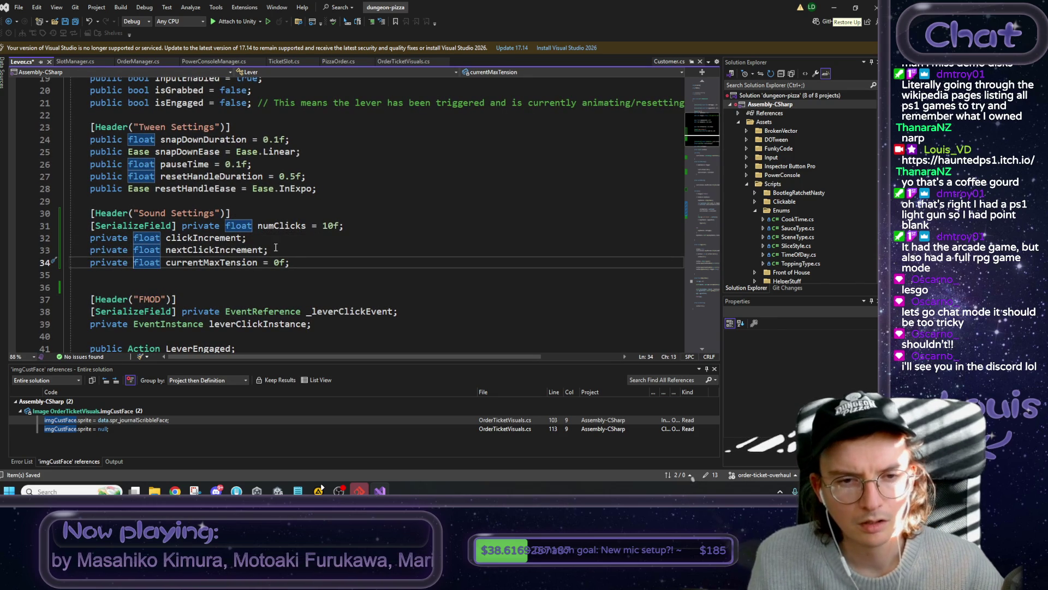
- Save Lever.cs with the private click fields and minimize Visual Studio to return to Unity
scroll(359, 231, down, 1)
double_click(331, 188)
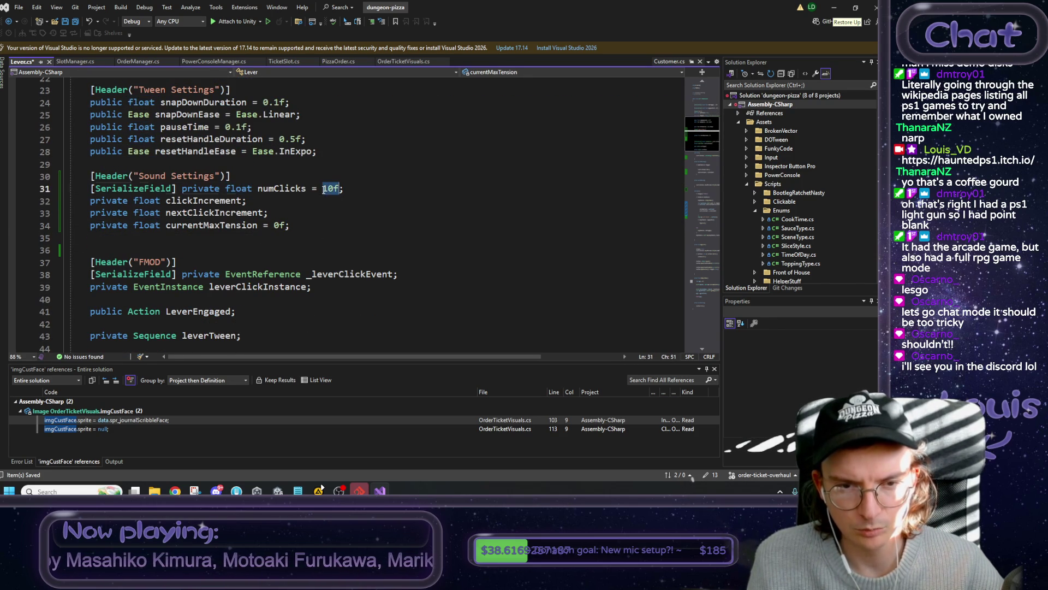
scroll(388, 185, down, 5)
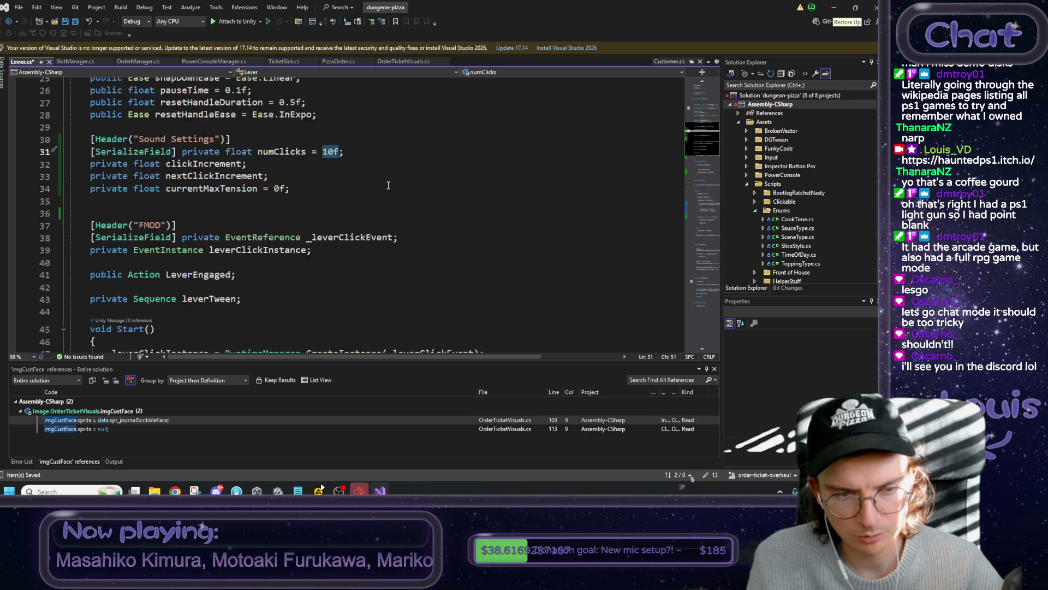
key(ctrl+s)
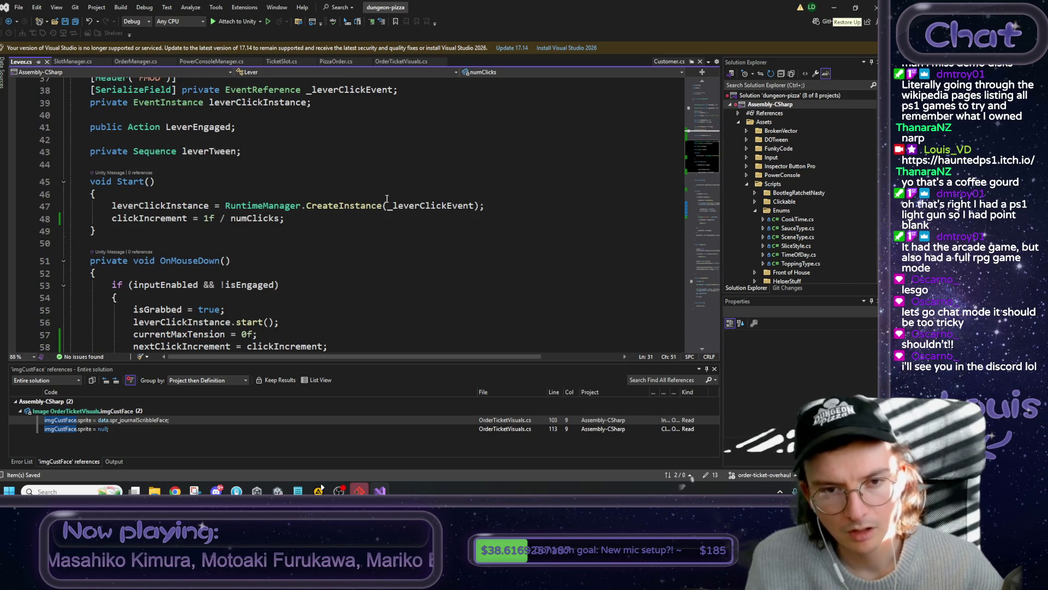
scroll(385, 193, down, 7)
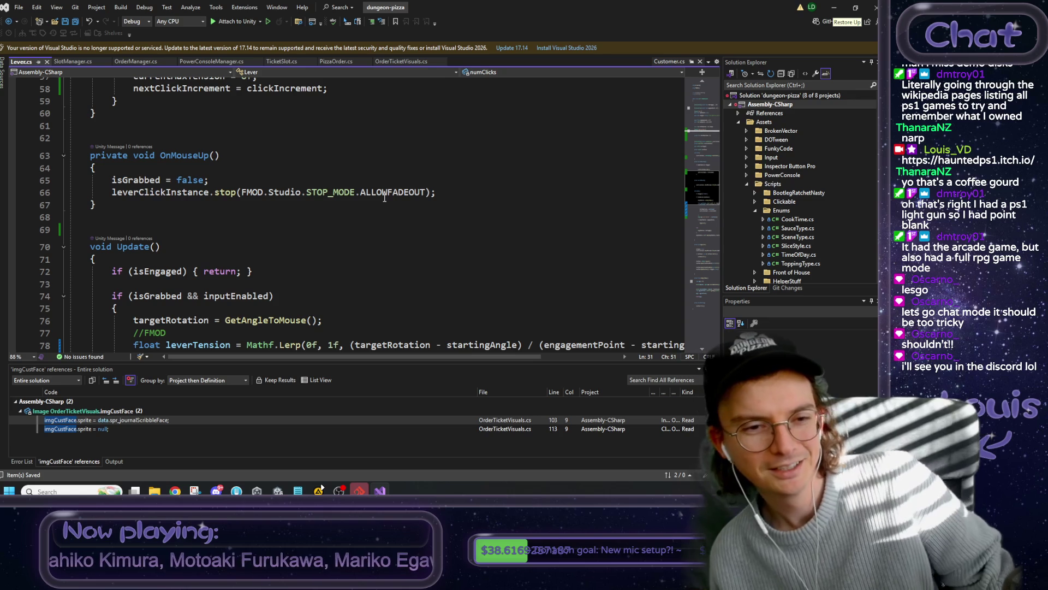
scroll(385, 198, down, 3)
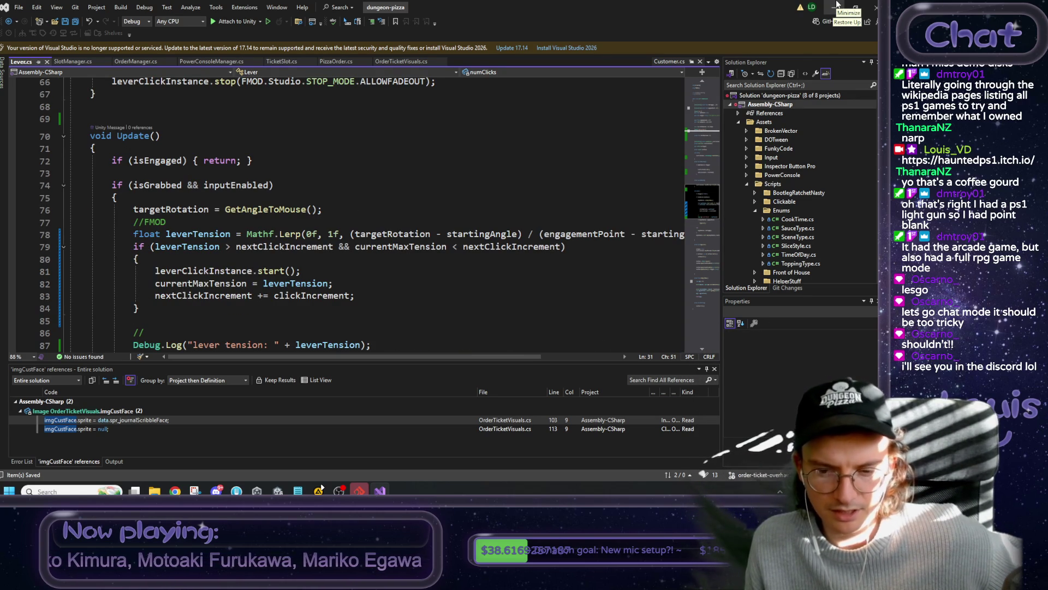
click(836, 5)
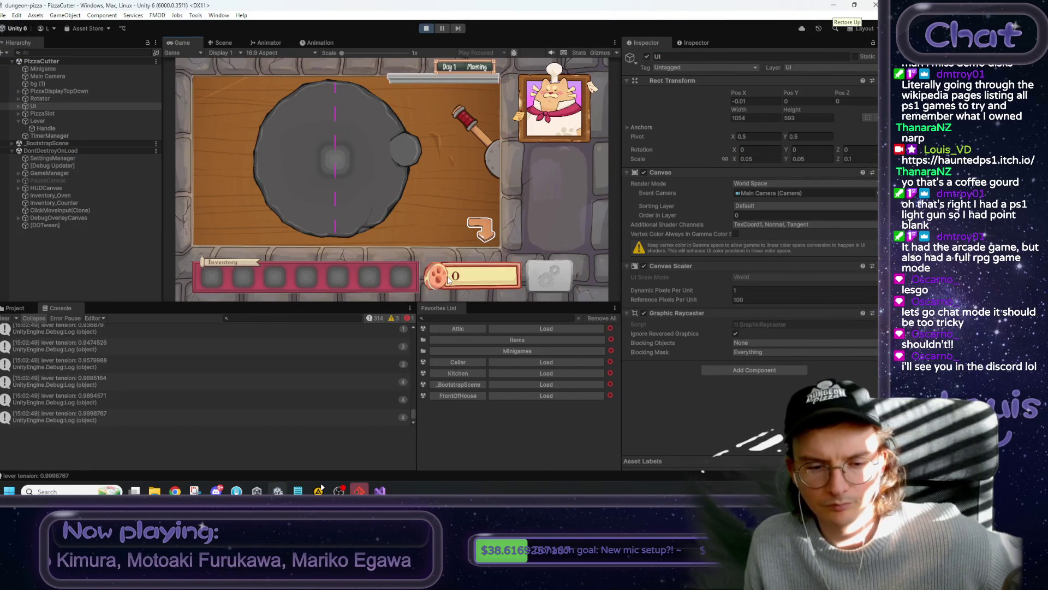
- Exit Play mode, then bring up the 'ticket' notes in Notepad
click(426, 28)
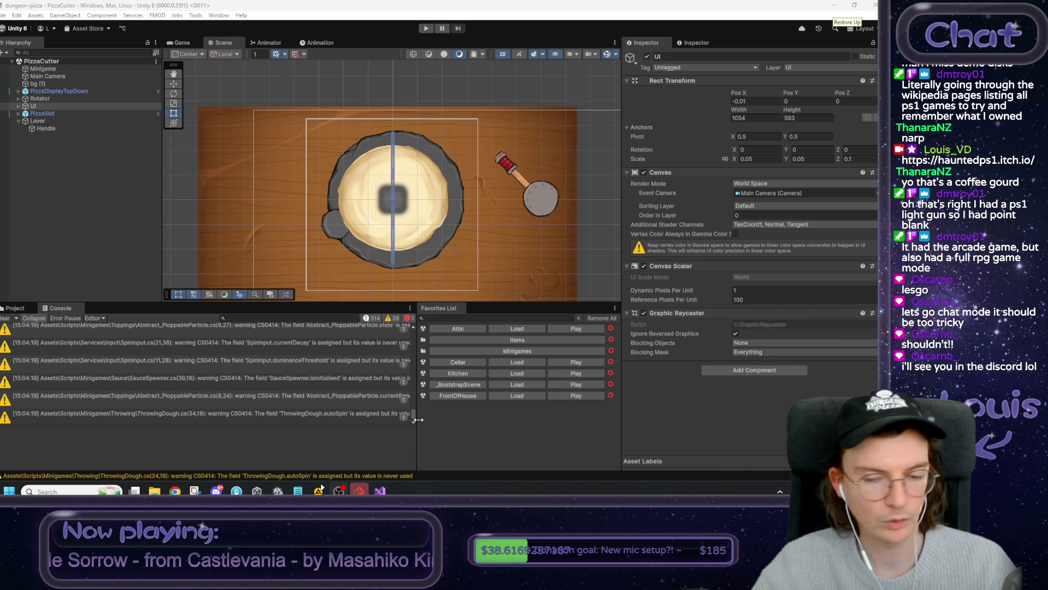
mouse_move(359, 490)
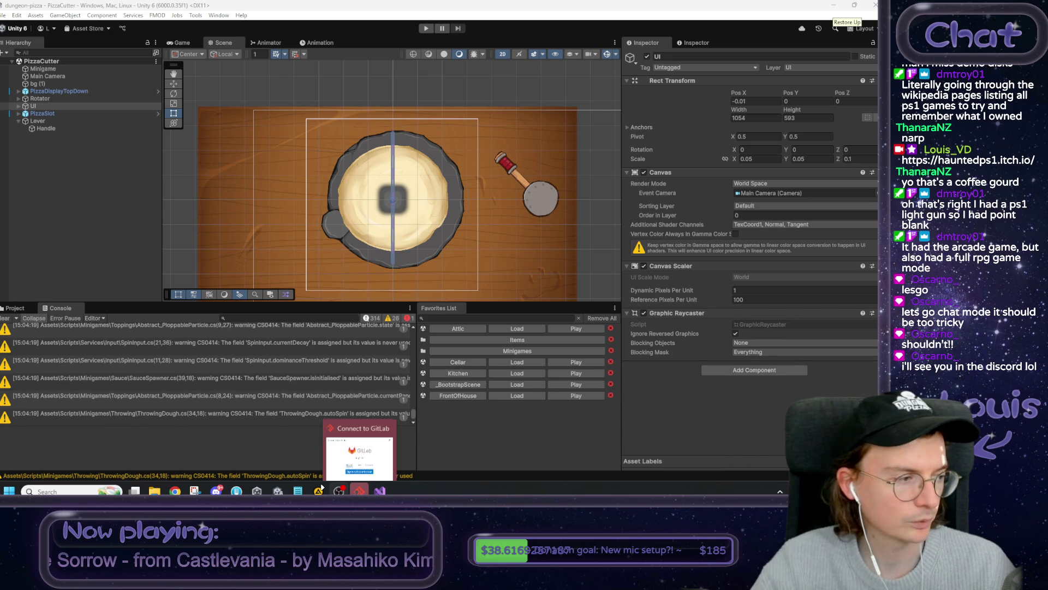
mouse_move(321, 489)
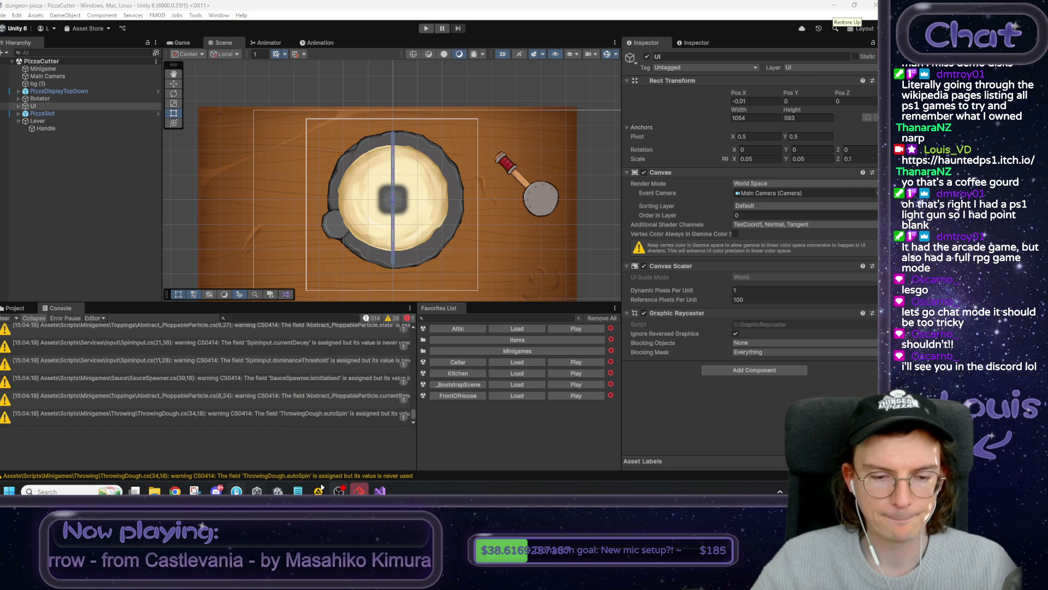
click(298, 491)
- Append a ticket note that lever clicks fire repeatedly while pulled and a separate initial-grab event was added
key(ctrl+End)
key(Return)
key(Return)
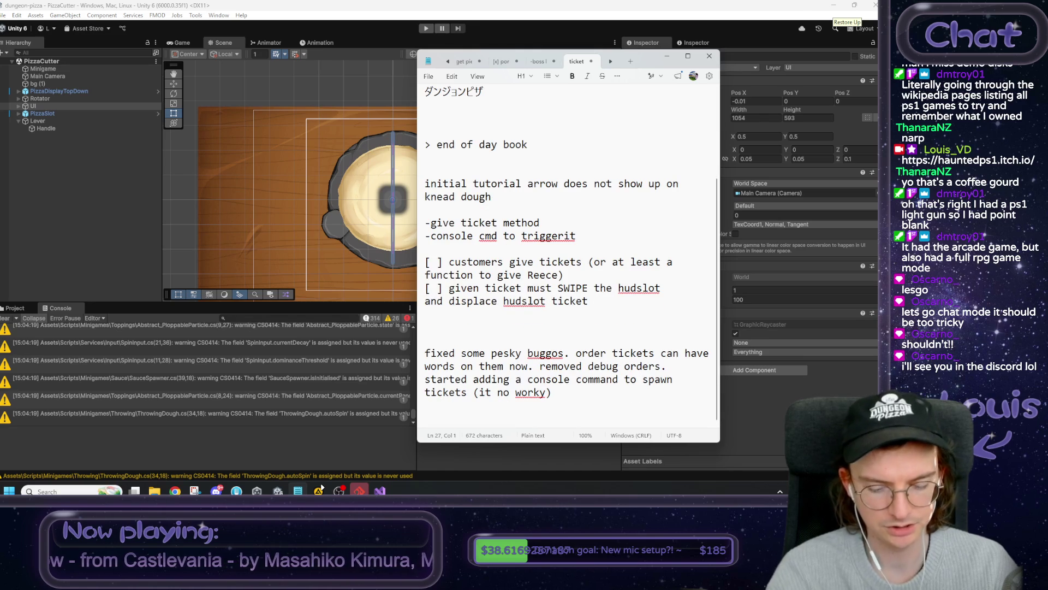
text(ever click actuates seev)
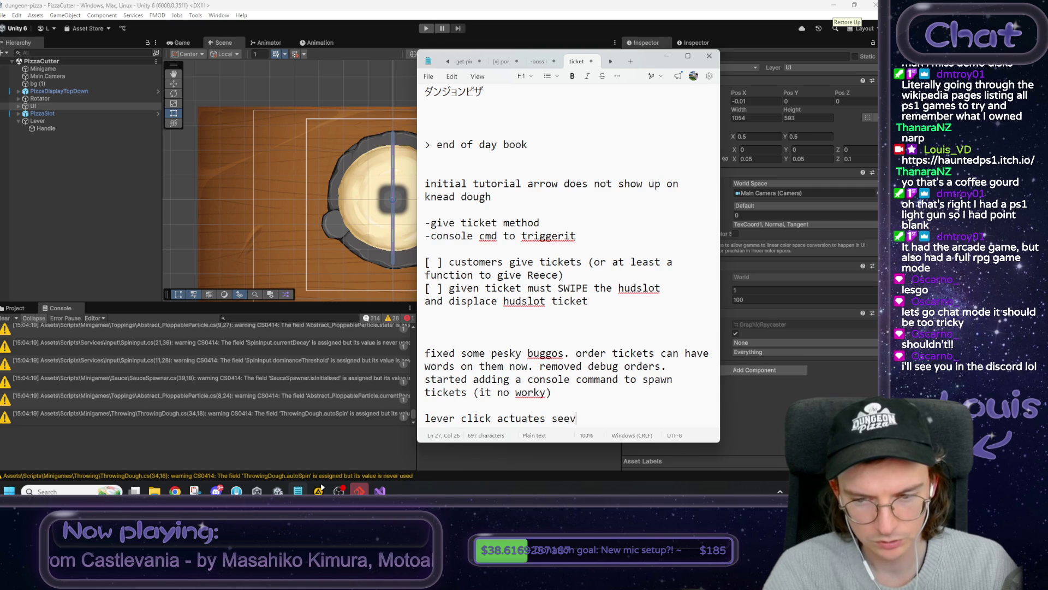
key(BackSpace)
key(BackSpace)
text(veral times)
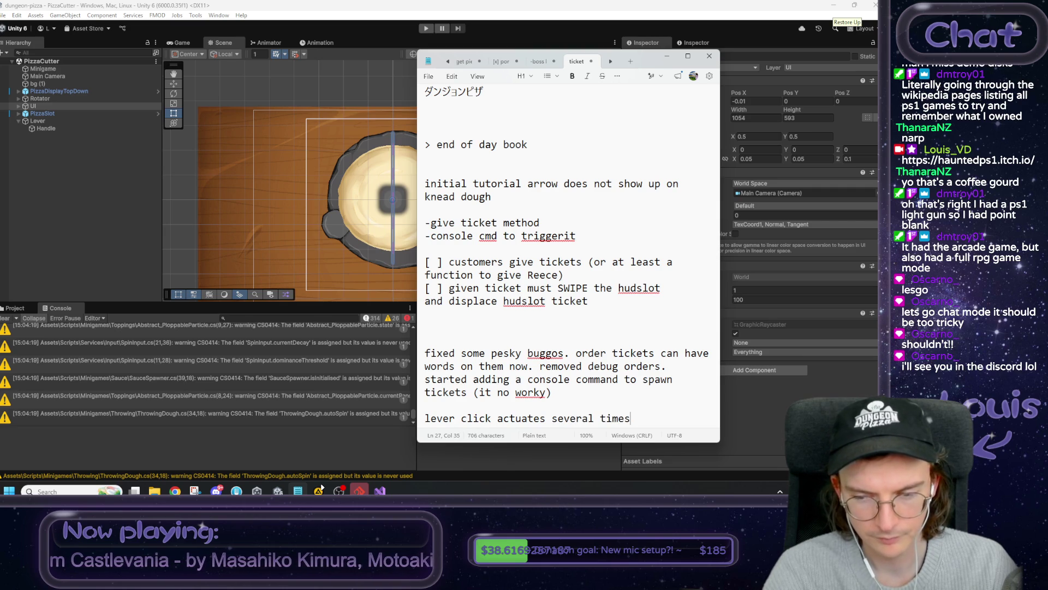
text( over)
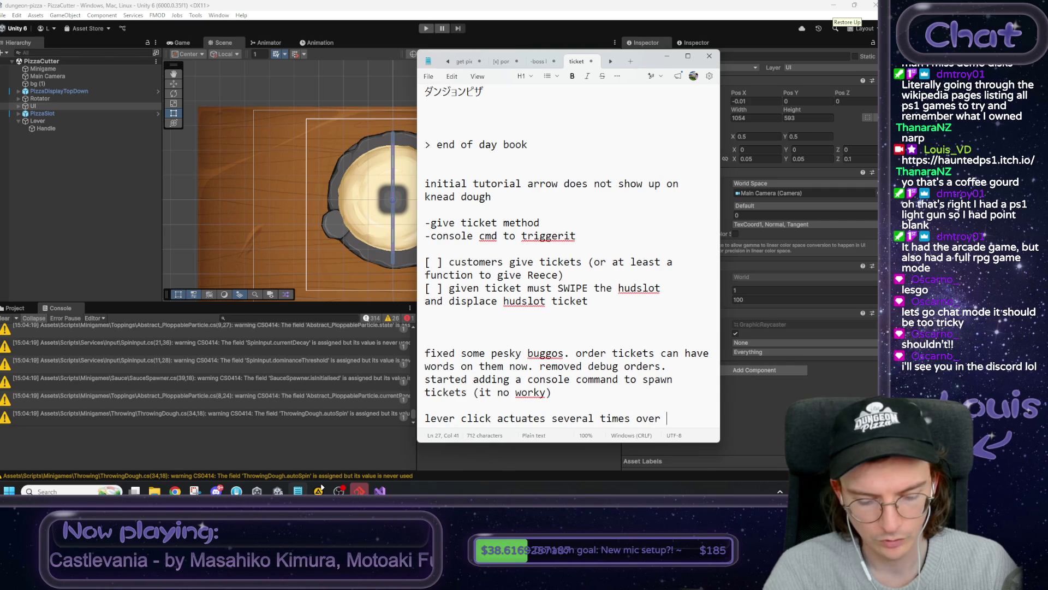
text(being)
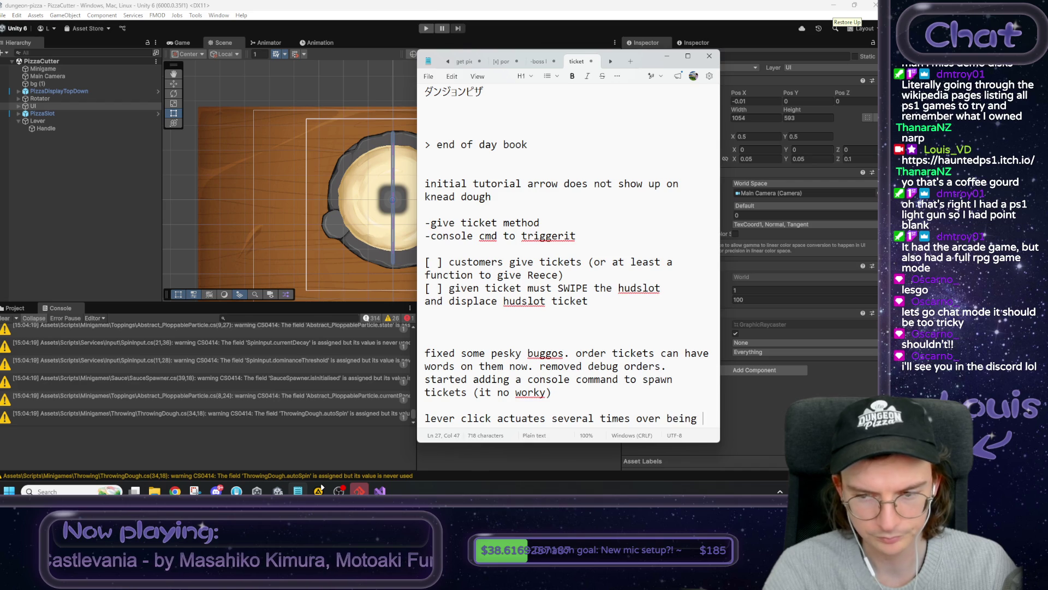
text(pulled)
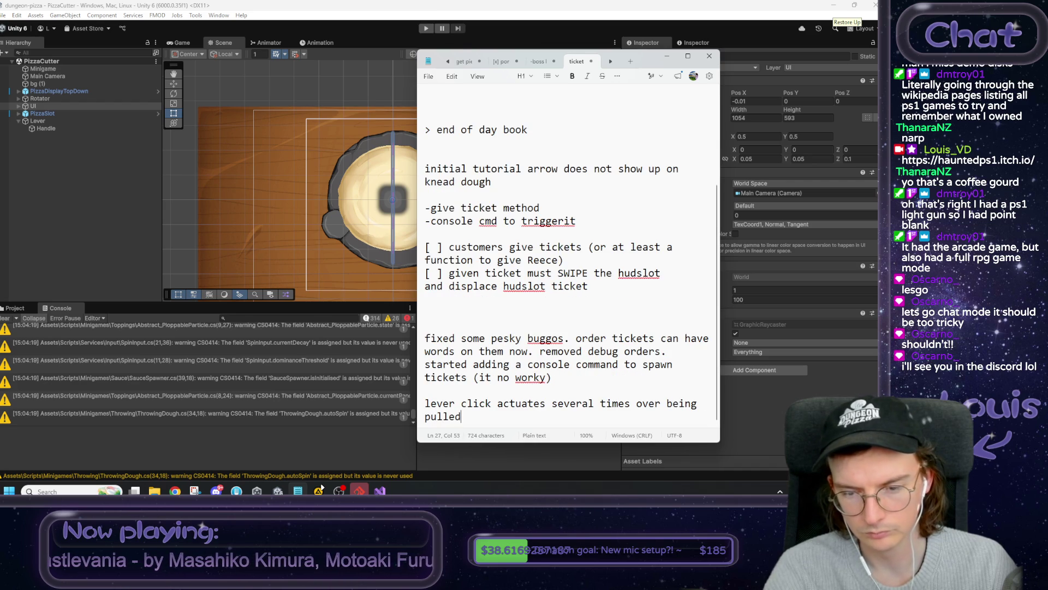
text( now)
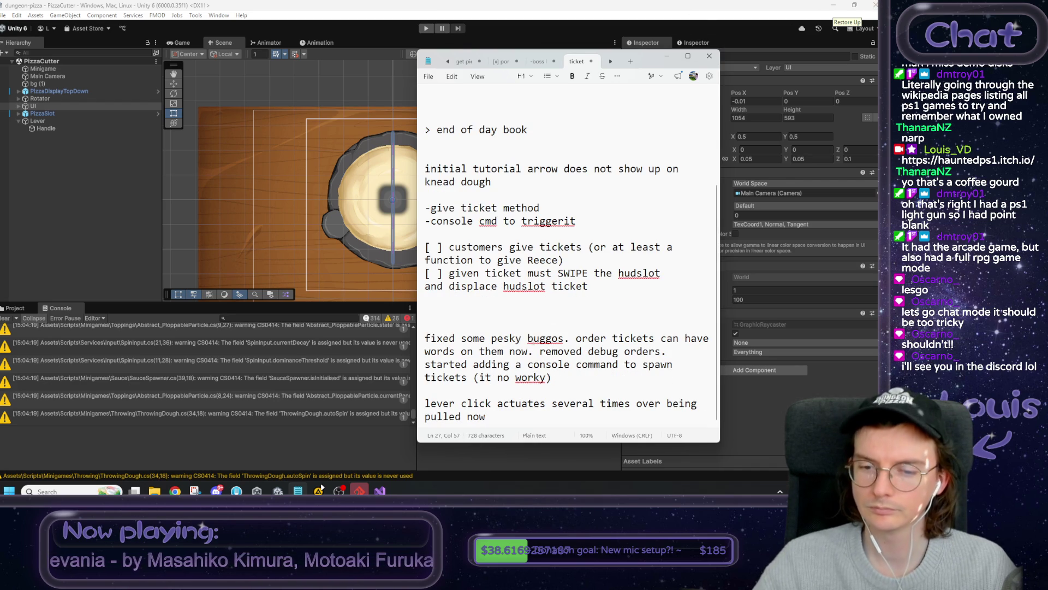
text(. add)
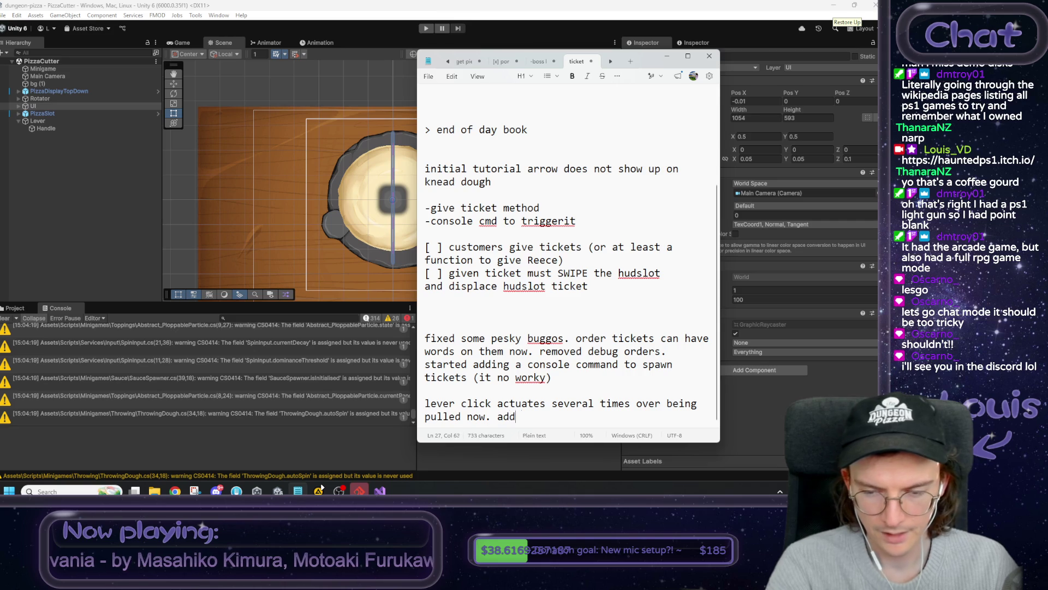
text(ed apara)
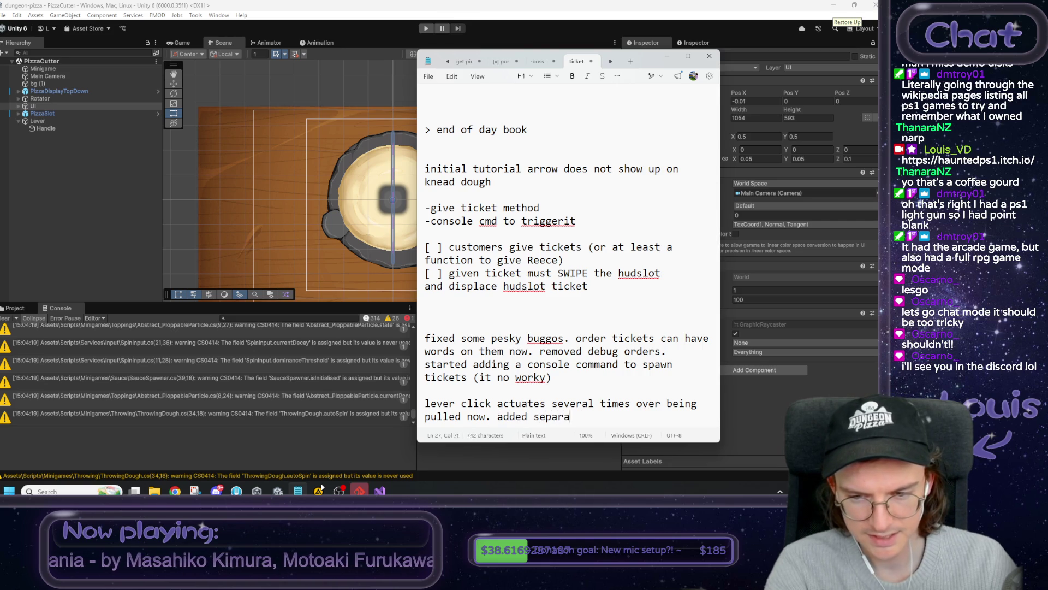
text(te t for )
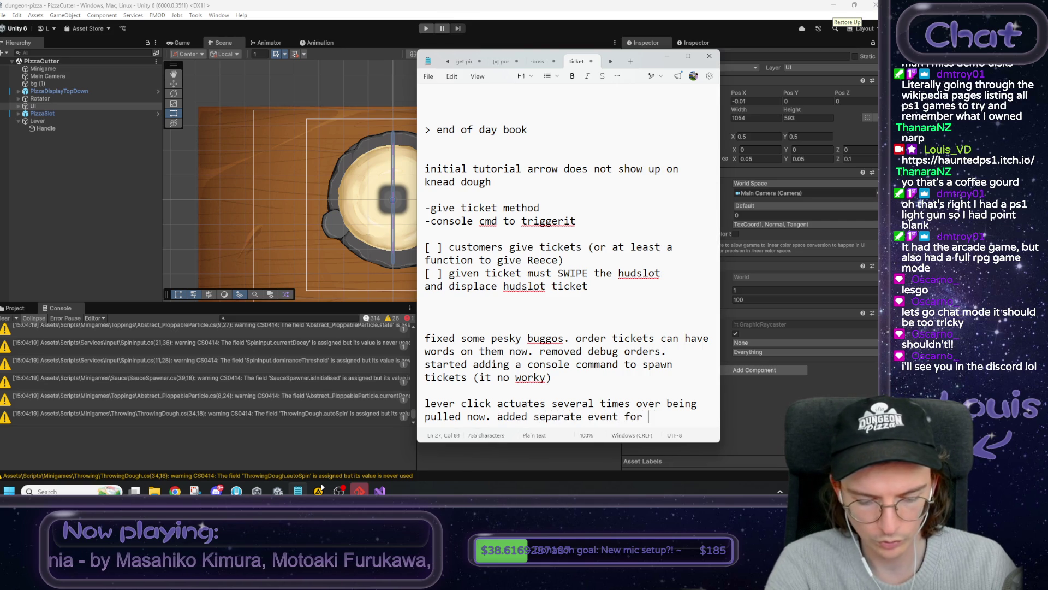
text(inital grab)
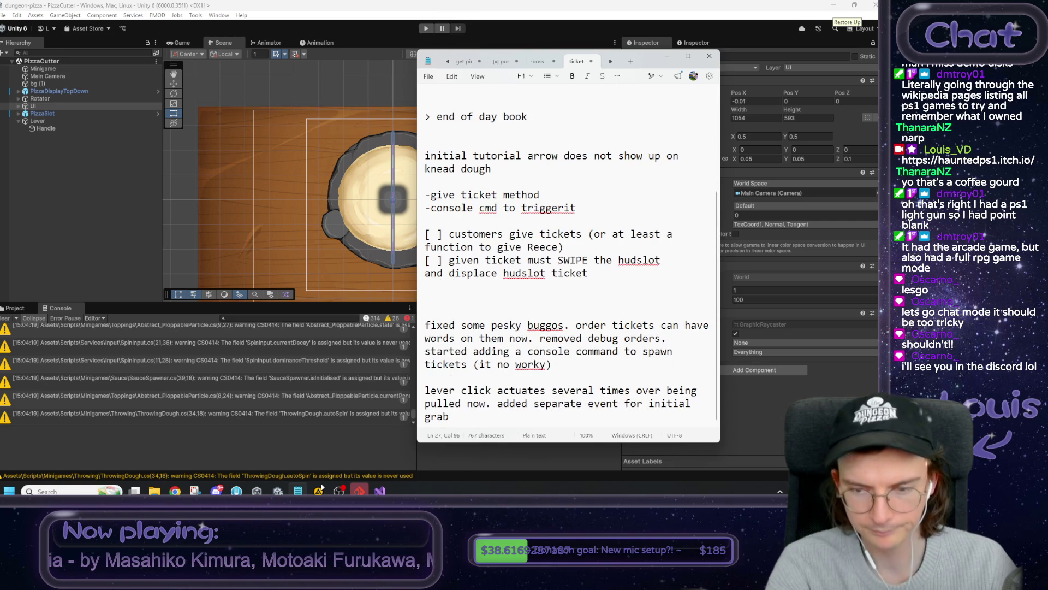
click(675, 6)
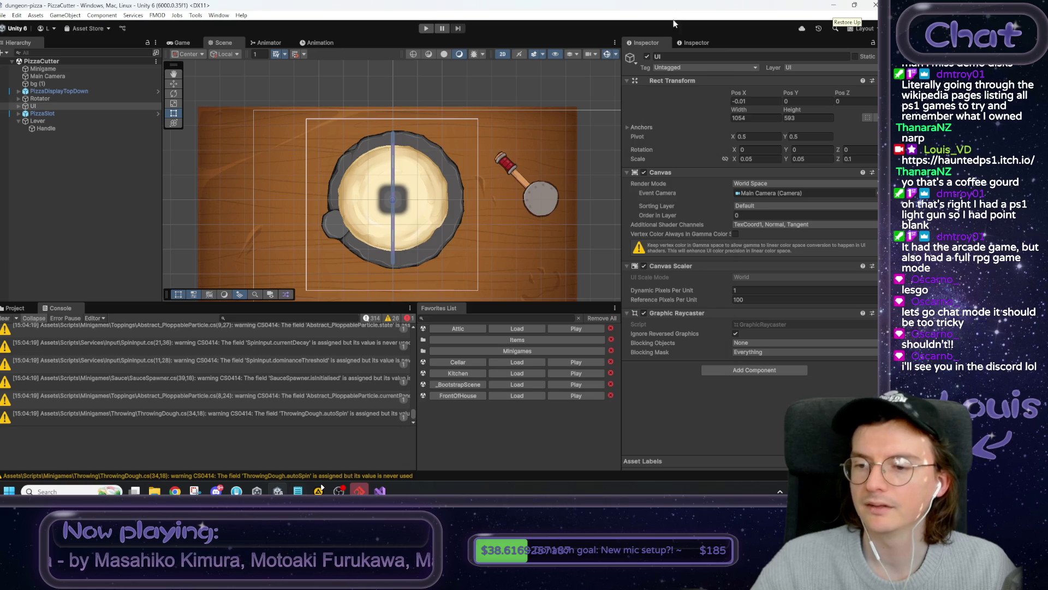
- Duplicate the two FMOD click fields in Lever.cs as _leverGrabEvent and leverGrabInstance
click(380, 491)
scroll(308, 289, up, 5)
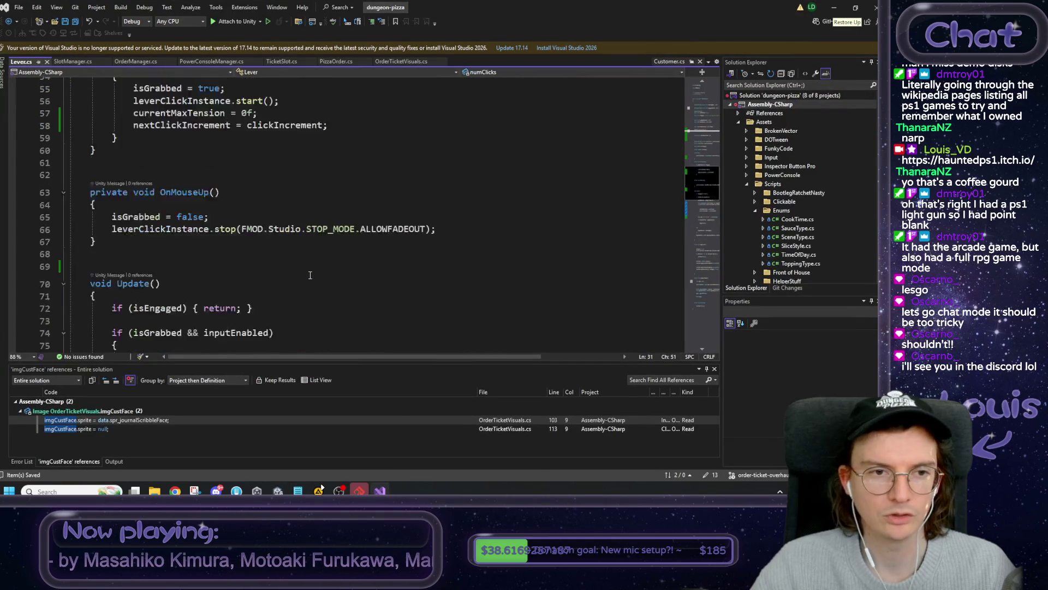
scroll(308, 289, down, 5)
scroll(301, 278, up, 18)
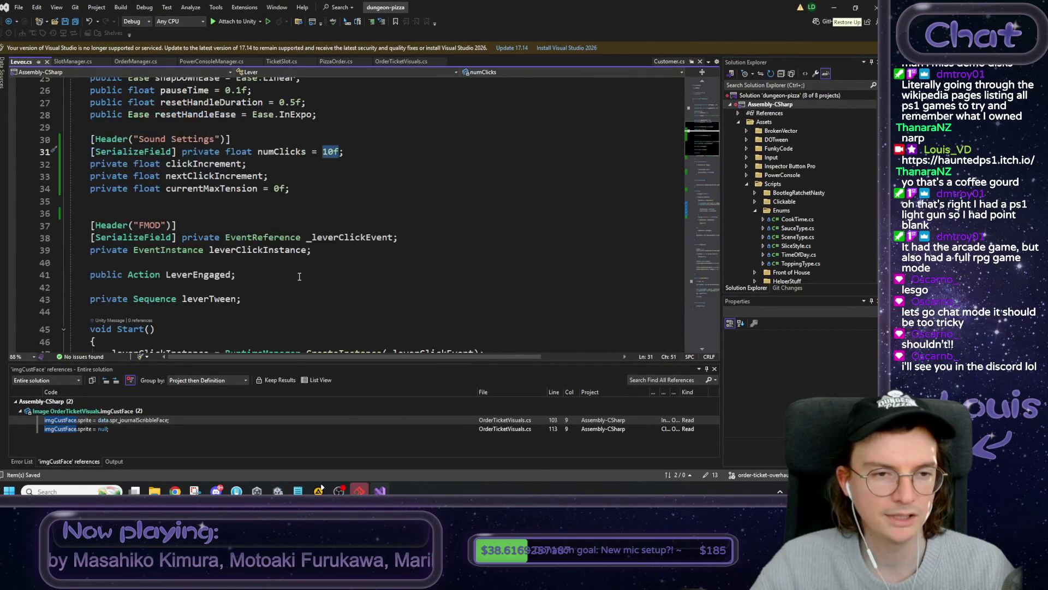
scroll(299, 276, down, 5)
click(317, 250)
drag(317, 250, 91, 240)
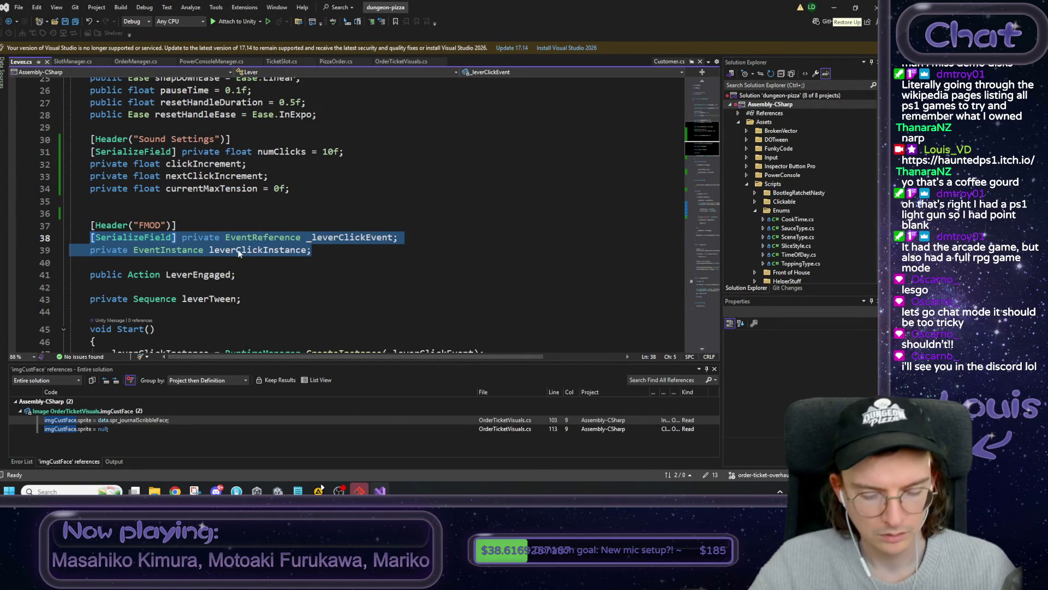
key(ctrl+c)
click(325, 255)
key(Return)
key(ctrl+v)
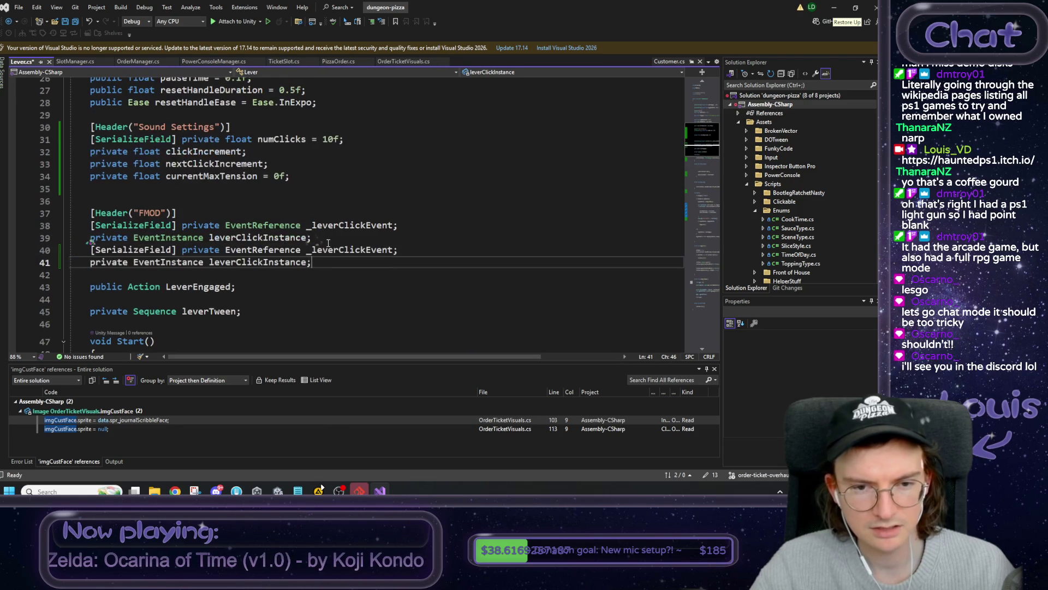
drag(340, 252, 360, 252)
text(Grab)
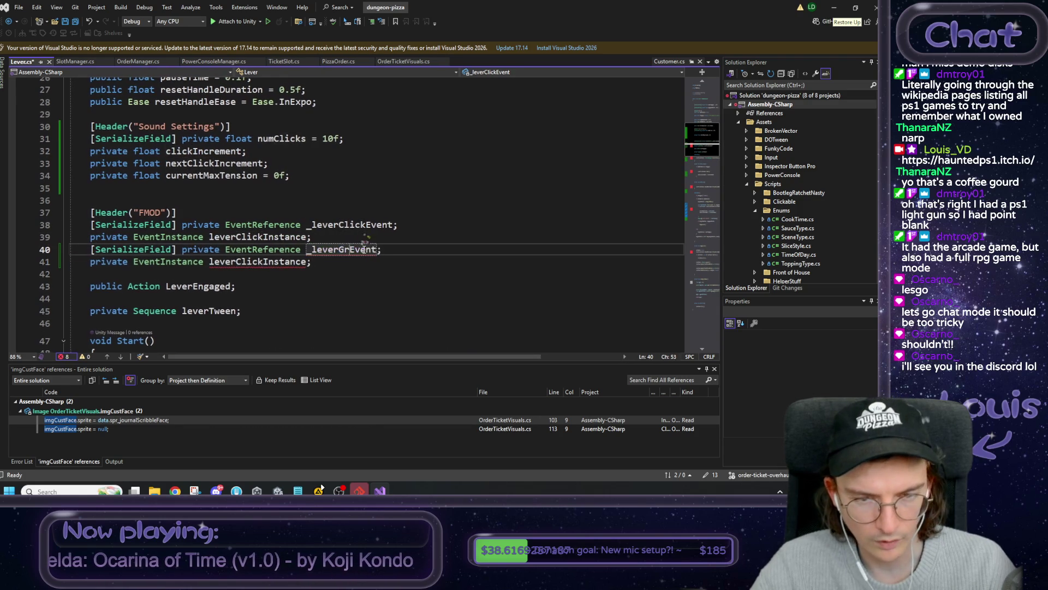
drag(235, 262, 262, 262)
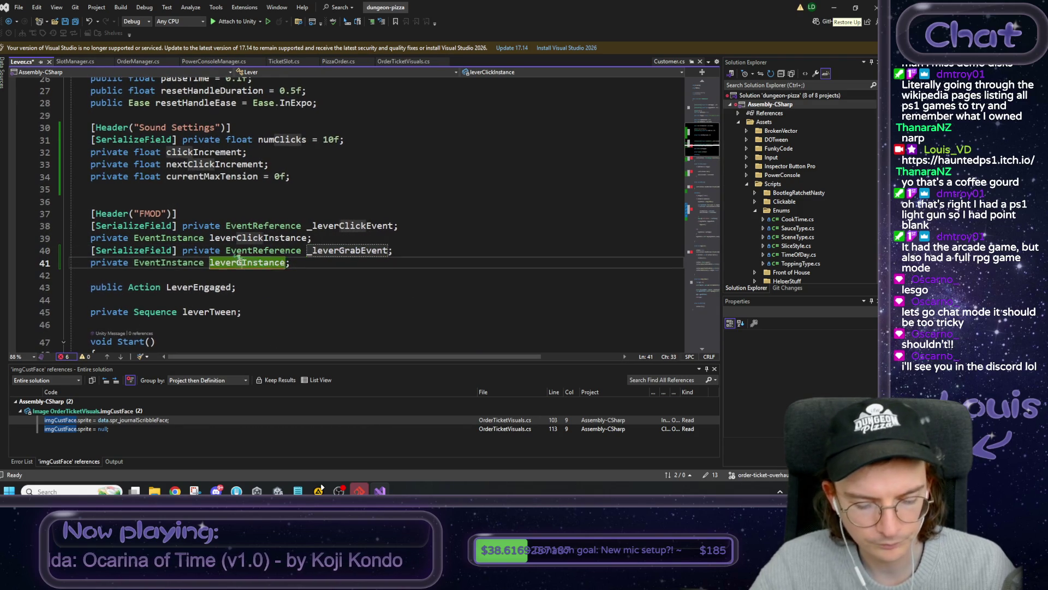
text(Grab)
- Check where the click event and instance are used and select the click CreateInstance line in Start
double_click(345, 224)
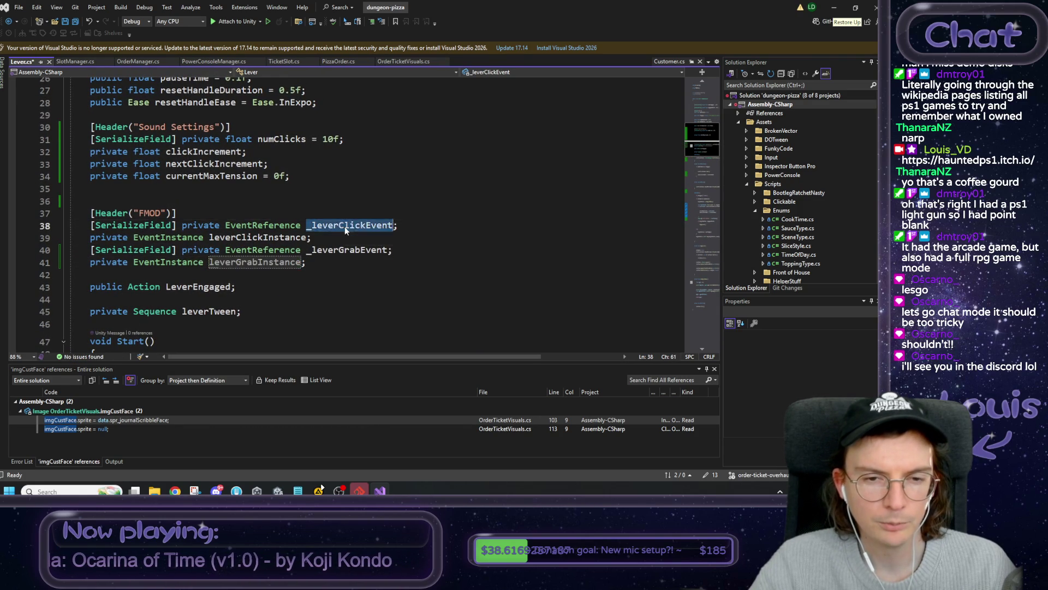
scroll(349, 229, down, 3)
double_click(259, 127)
scroll(332, 234, down, 3)
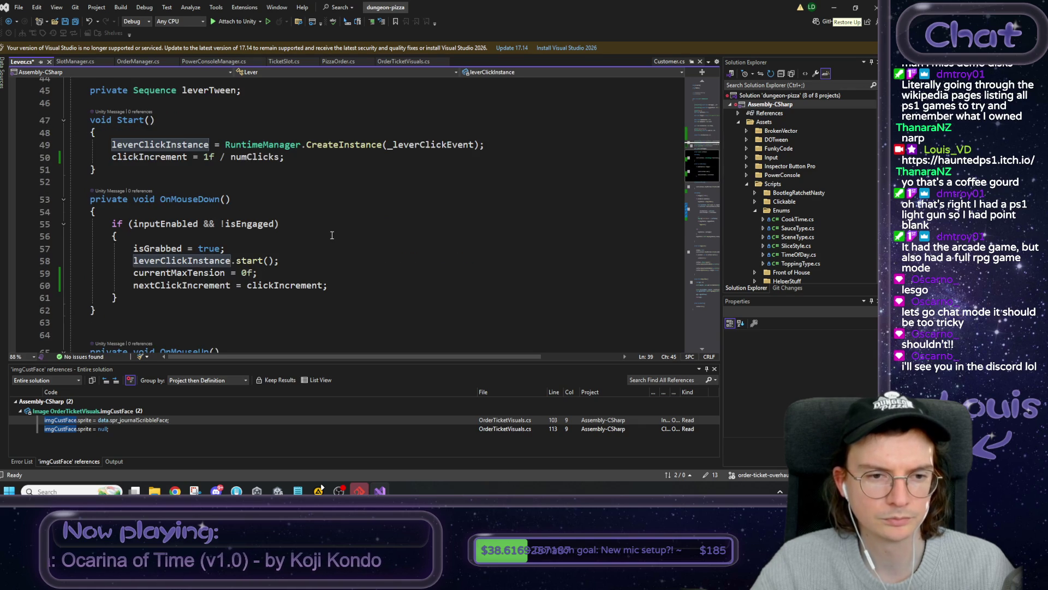
scroll(332, 235, down, 1)
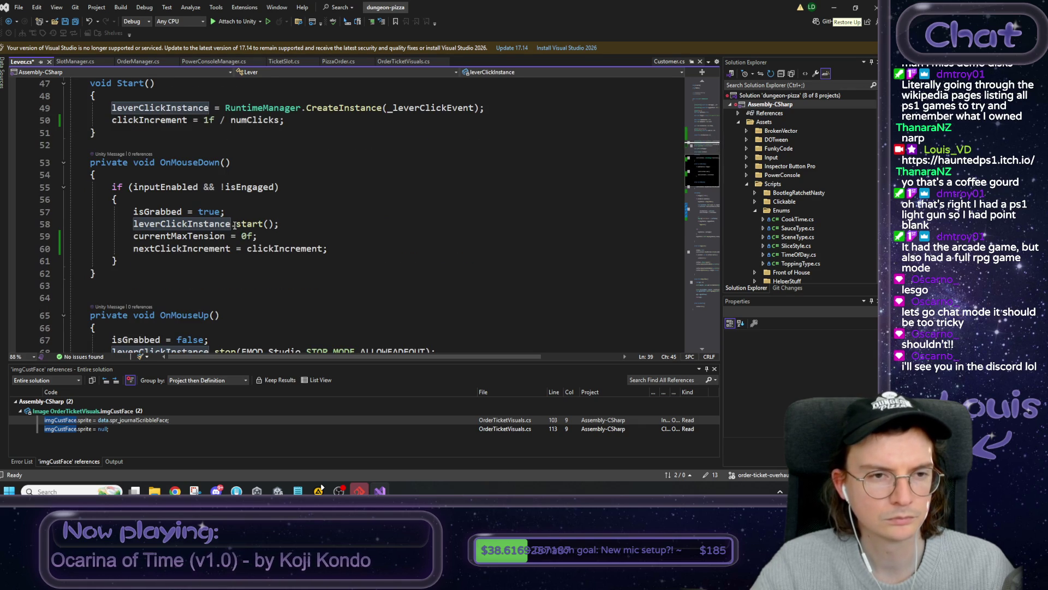
scroll(234, 225, up, 3)
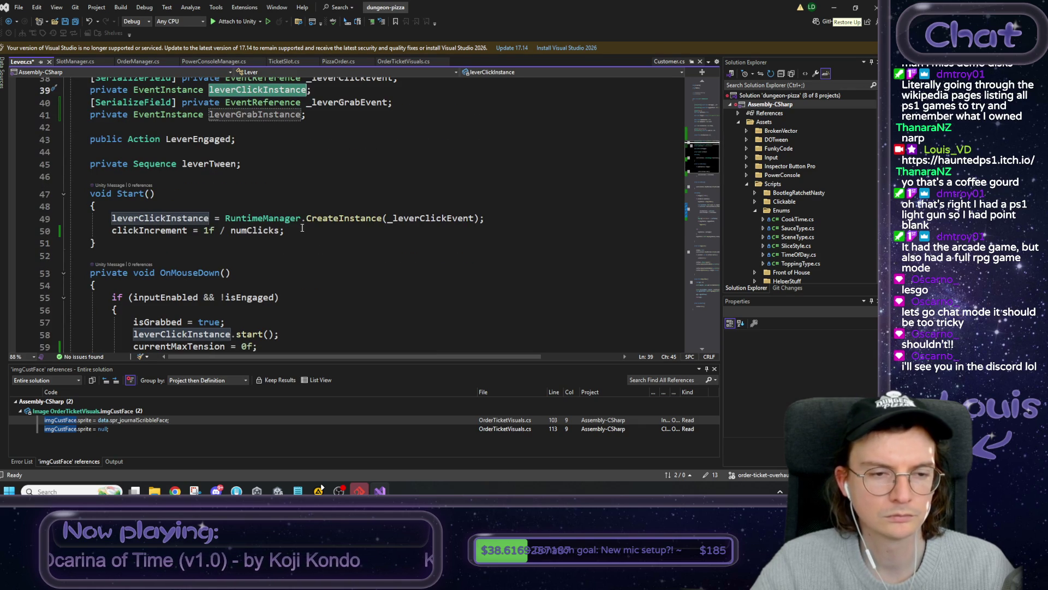
drag(515, 218, 111, 218)
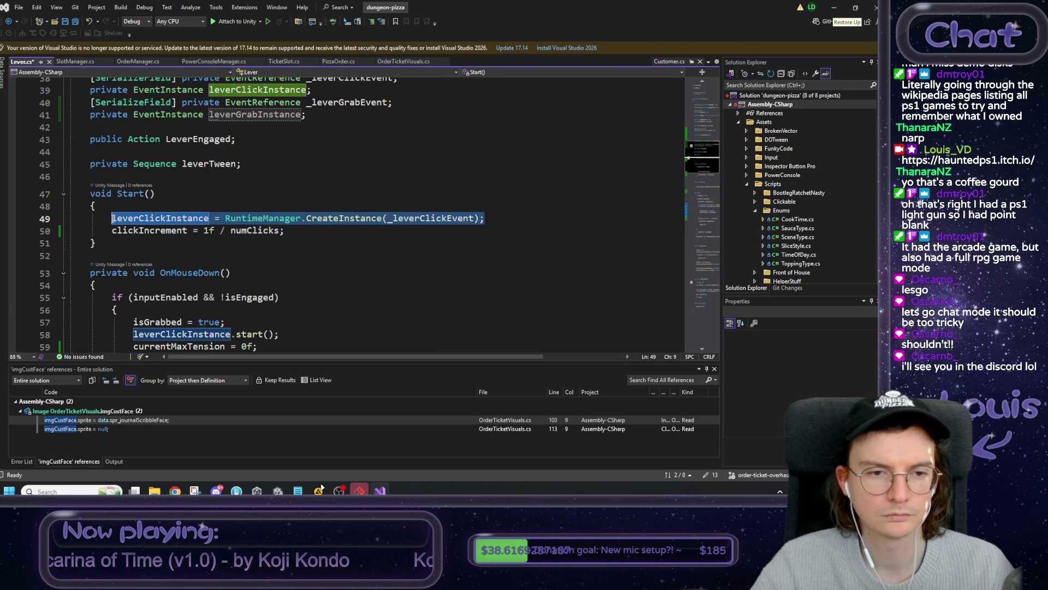
key(End)
key(Delete)
key(ctrl+z)
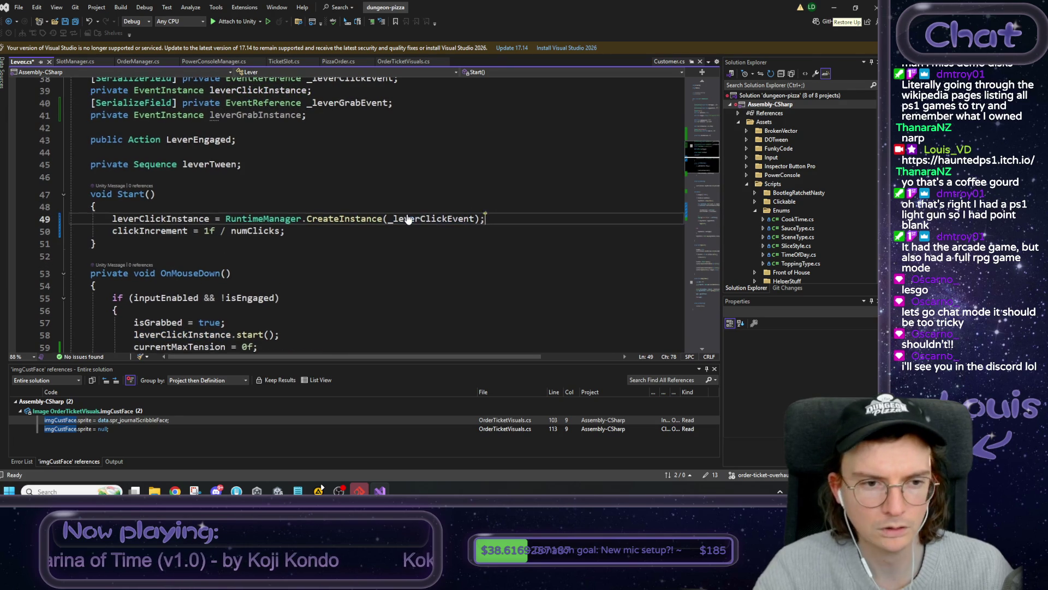
- Duplicate the CreateInstance line in Start so it creates leverGrabInstance from _leverGrabEvent
key(ctrl+d)
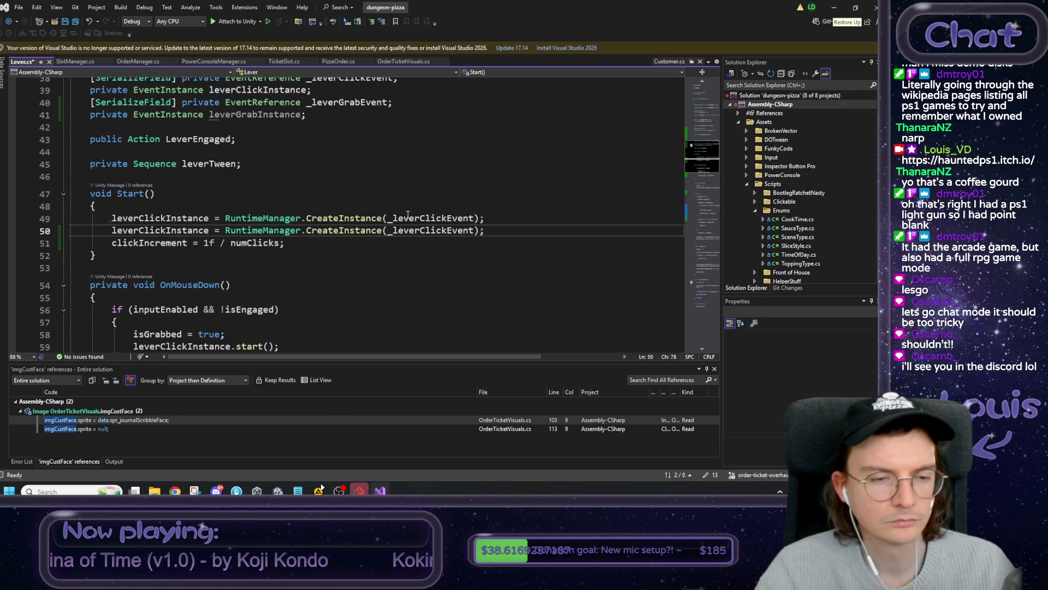
double_click(273, 114)
key(ctrl+c)
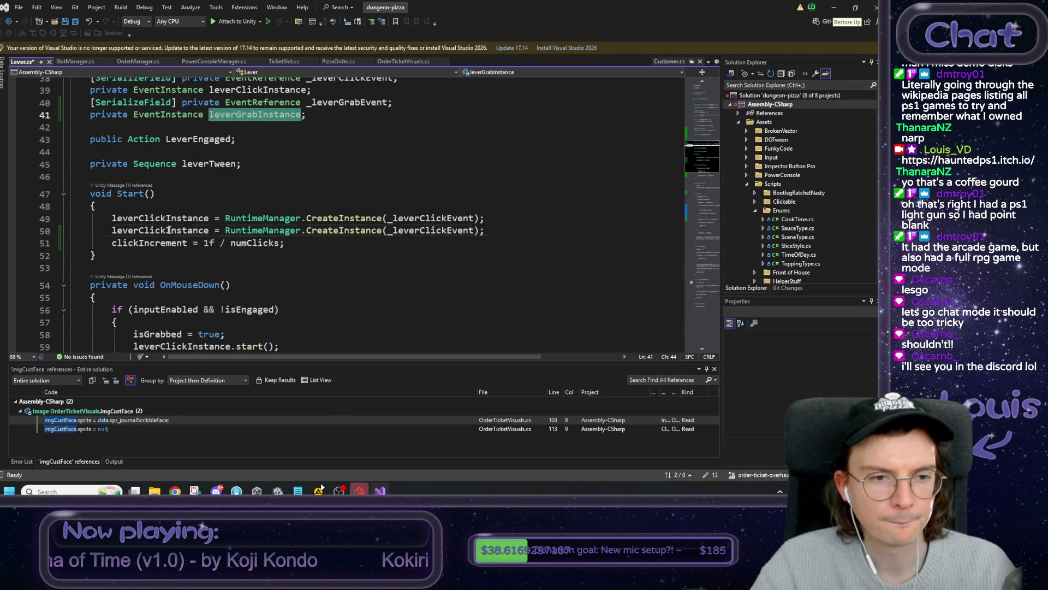
double_click(169, 230)
key(ctrl+v)
drag(411, 230, 437, 229)
text(Grab)
click(490, 225)
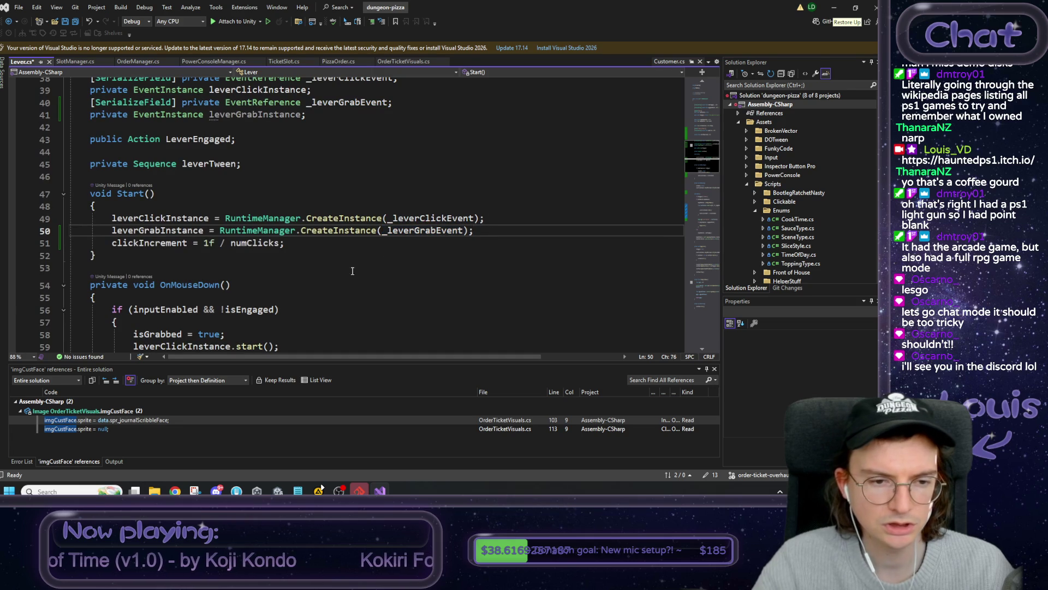
- Make OnMouseDown start leverGrabInstance, save Lever.cs, and return to Unity
double_click(183, 231)
key(ctrl+c)
scroll(219, 246, down, 1)
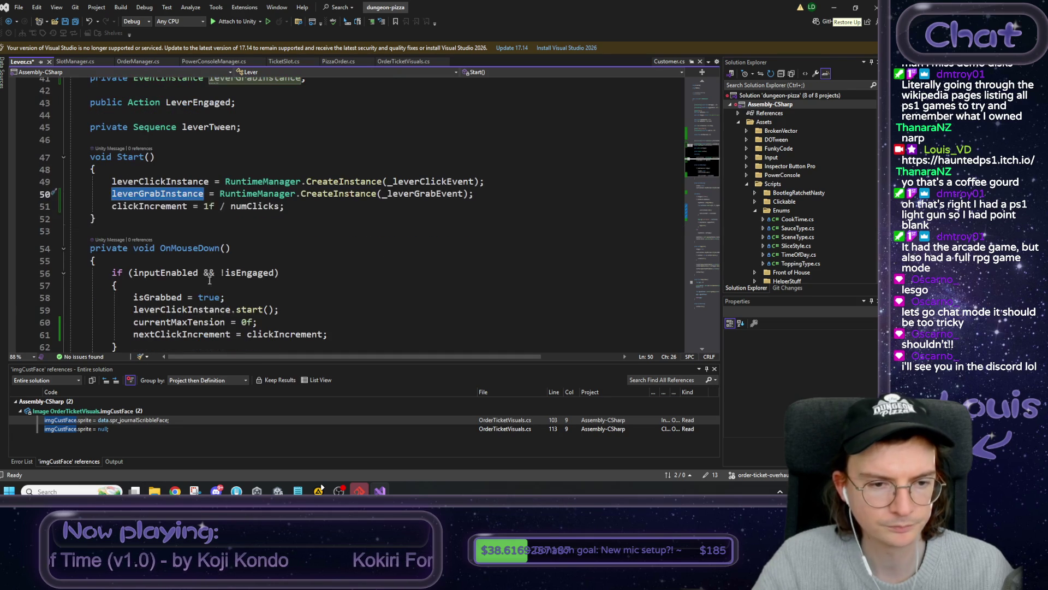
double_click(174, 310)
key(ctrl+v)
key(ctrl+s)
scroll(305, 295, down, 5)
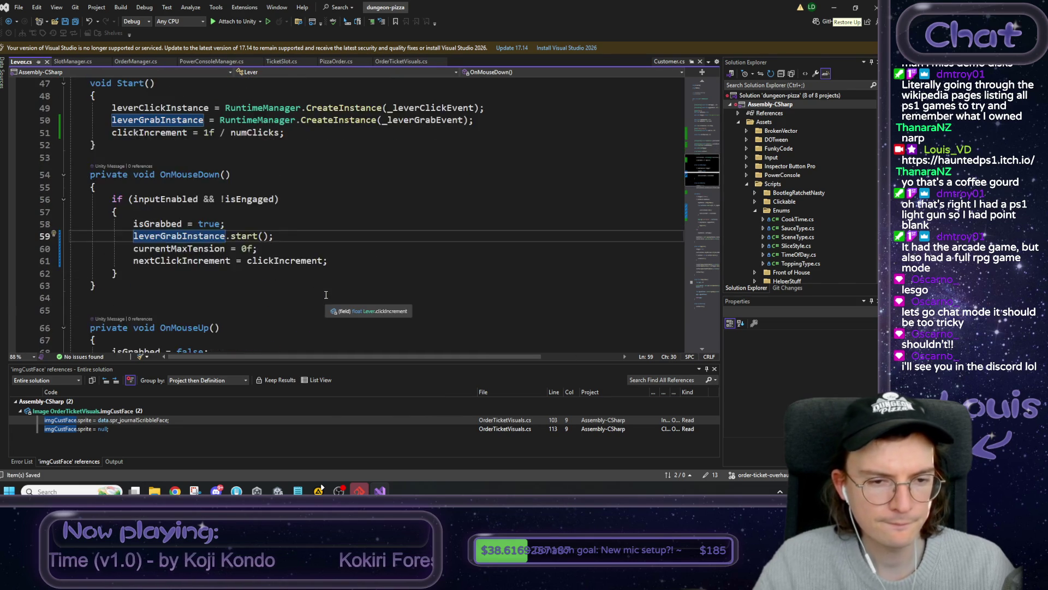
click(834, 8)
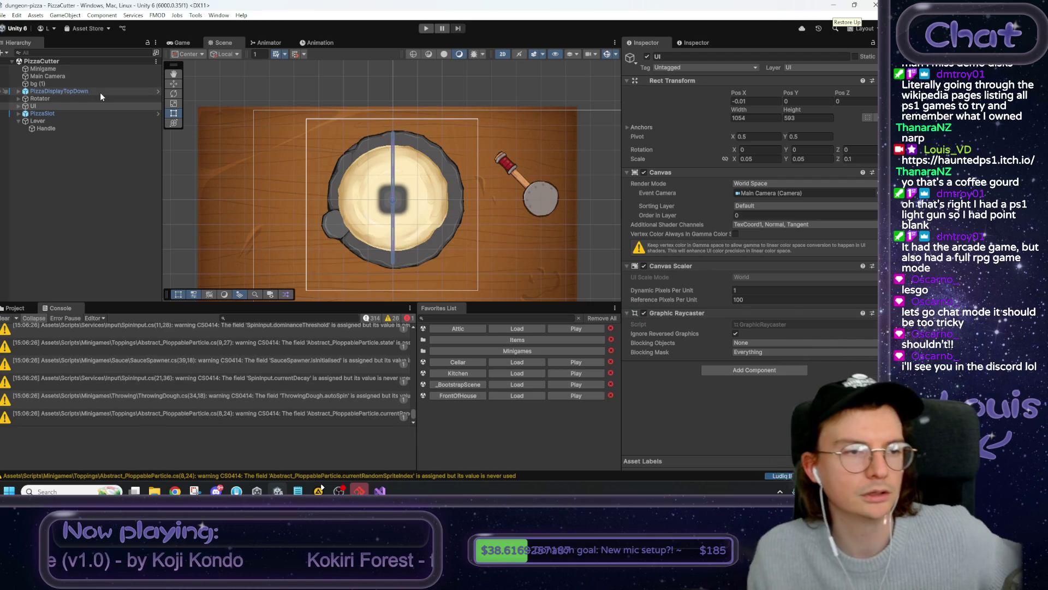
- On the Lever object, copy the click event path event:/Slicing Minigame/lever-single into Lever Grab Event
click(71, 120)
click(821, 315)
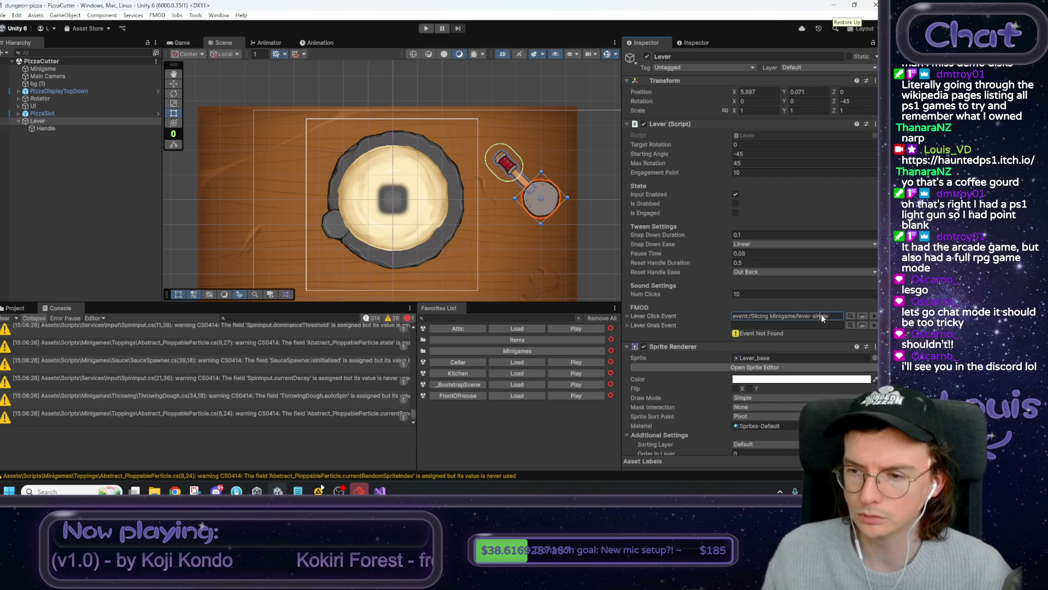
click(819, 325)
key(ctrl+v)
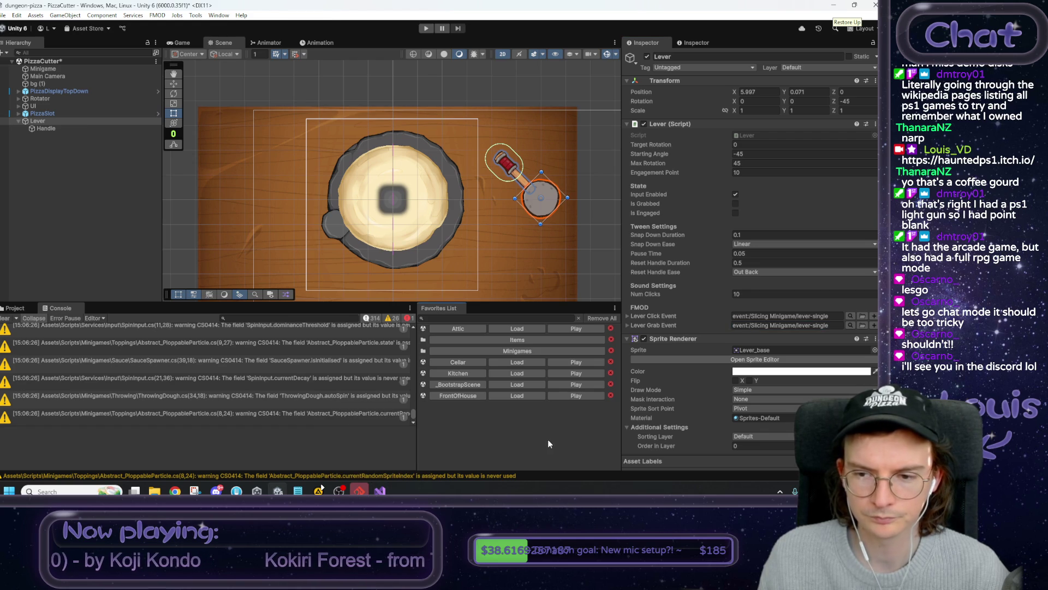
- Insert 'also' before 'added separate event for initial grab' in the ticket notes' lever line
click(298, 491)
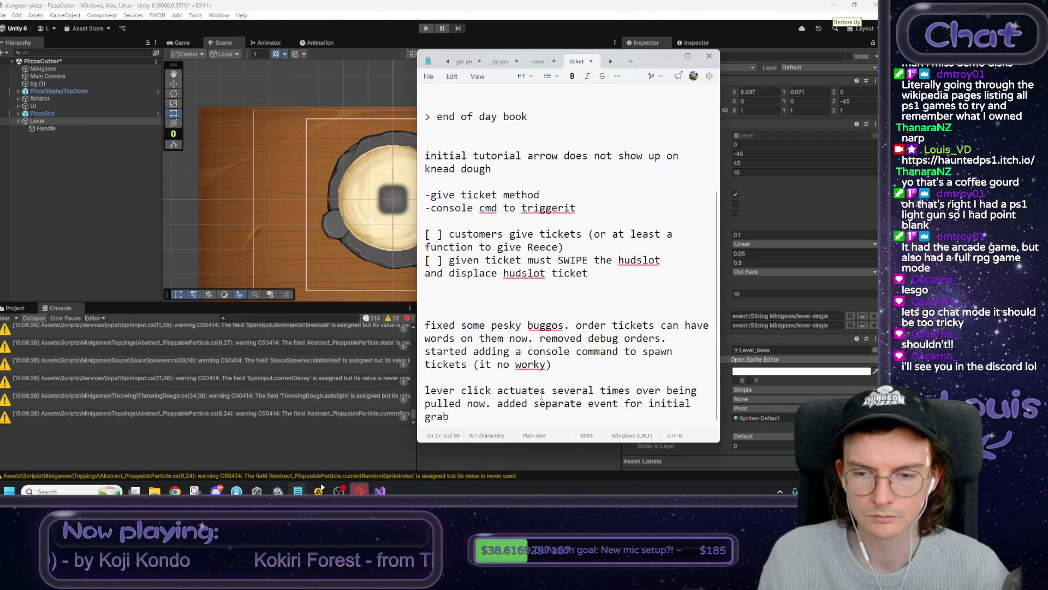
click(496, 402)
text(also)
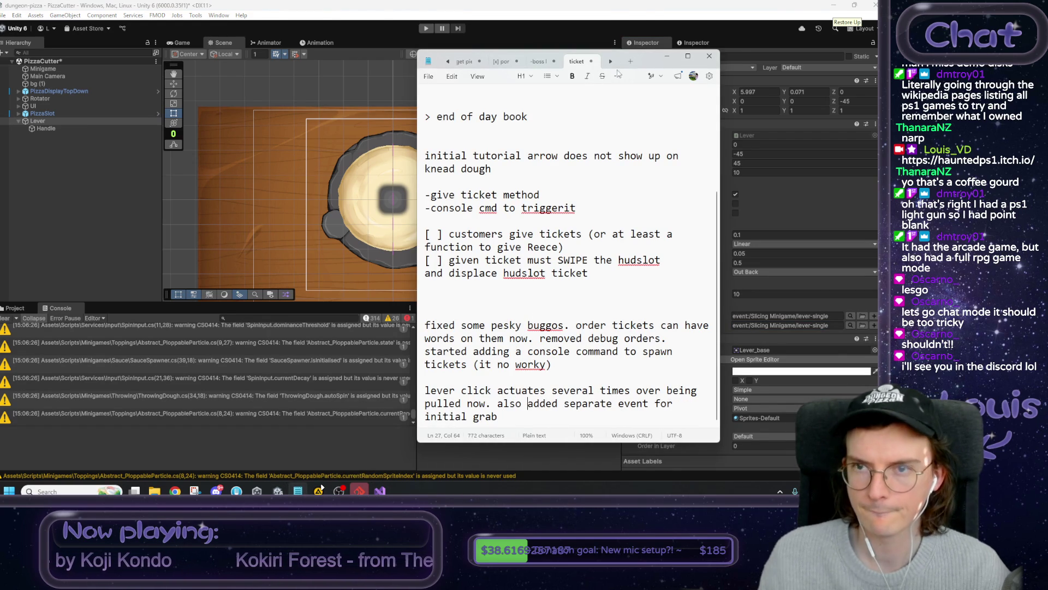
click(667, 57)
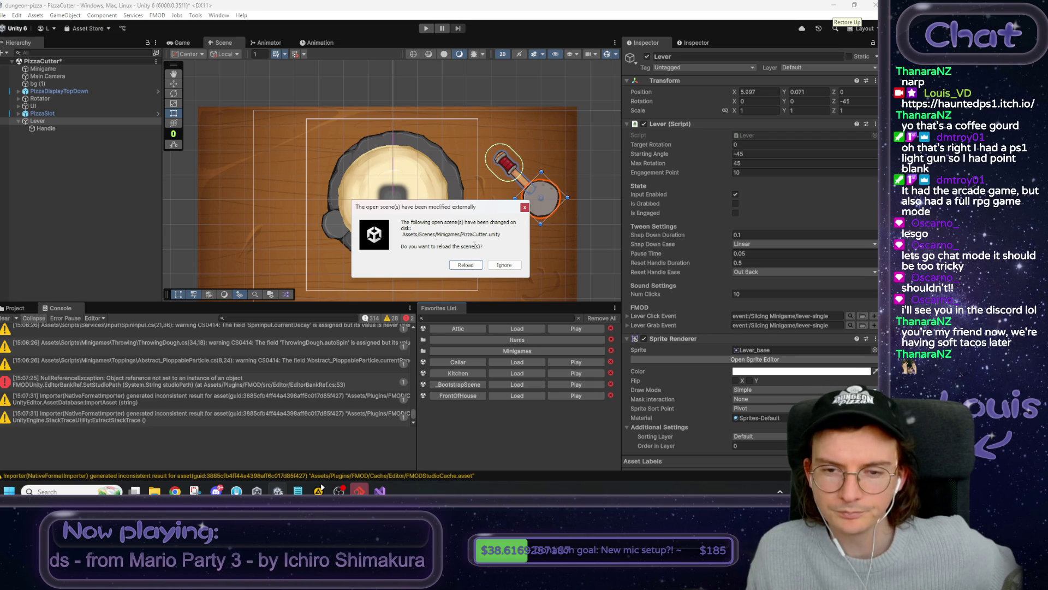
- Reload the PizzaCutter scene that was modified on disk
click(478, 266)
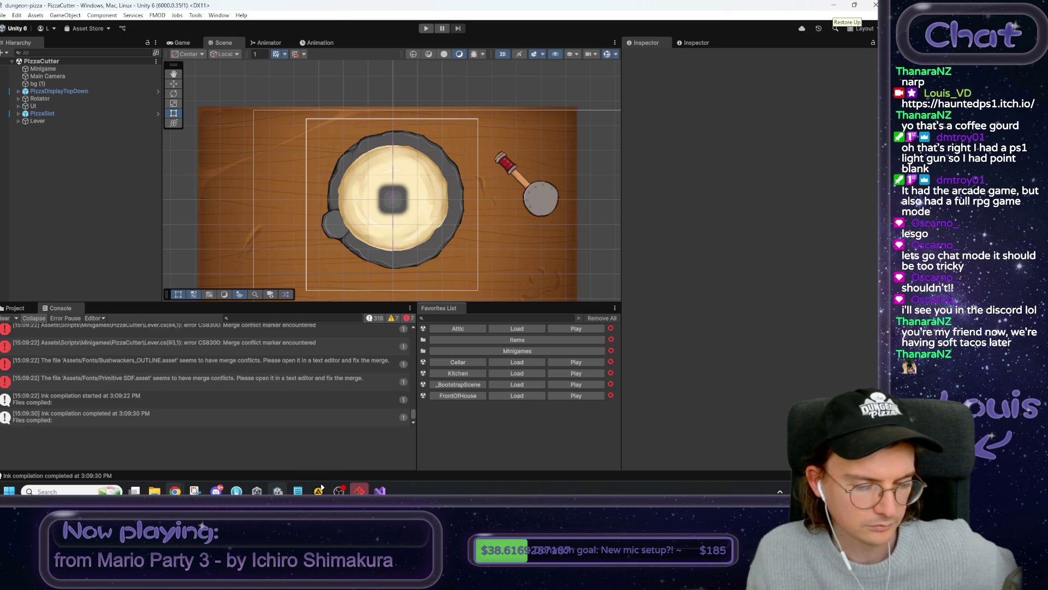
- Review the Console's merge conflict errors for Lever.cs and the two font assets
mouse_move(216, 491)
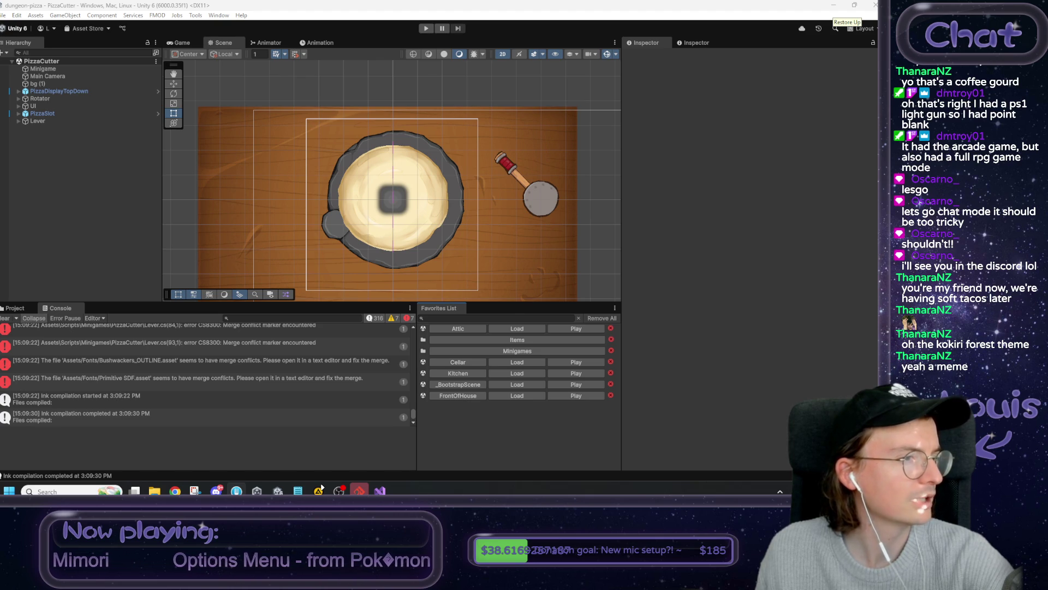
- Resolve the Lever.cs conflict by accepting the stashed side with the separate grab event
scroll(400, 279, down, 5)
scroll(260, 295, up, 2)
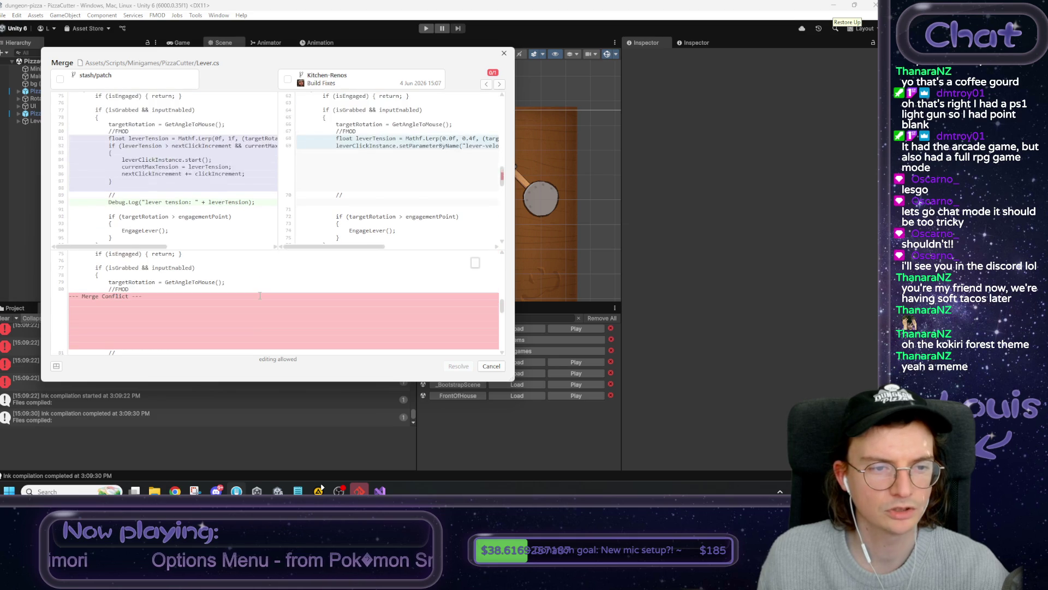
scroll(260, 295, down, 15)
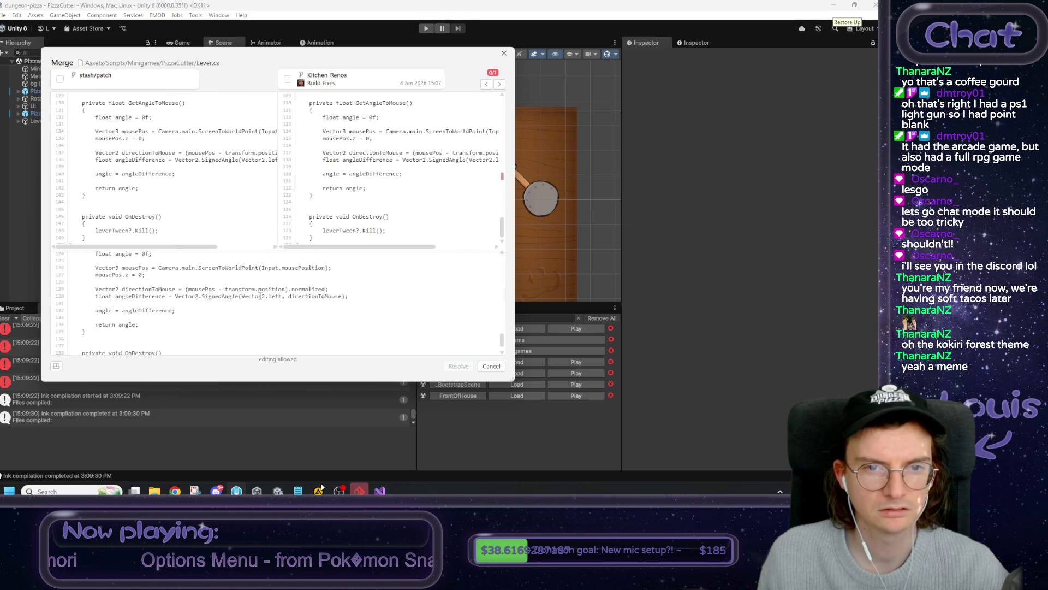
scroll(284, 297, up, 20)
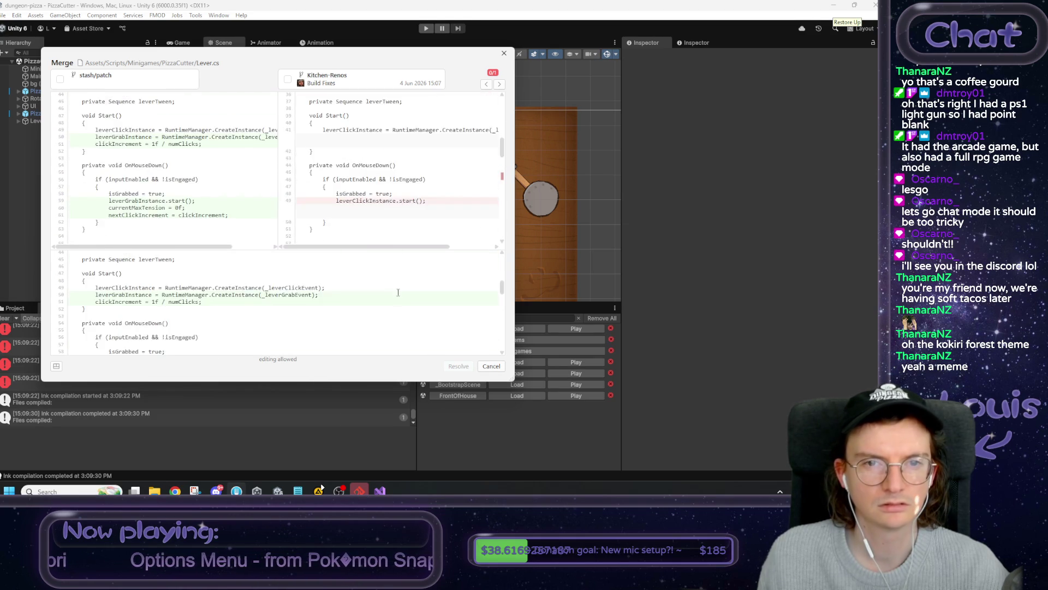
scroll(410, 202, down, 3)
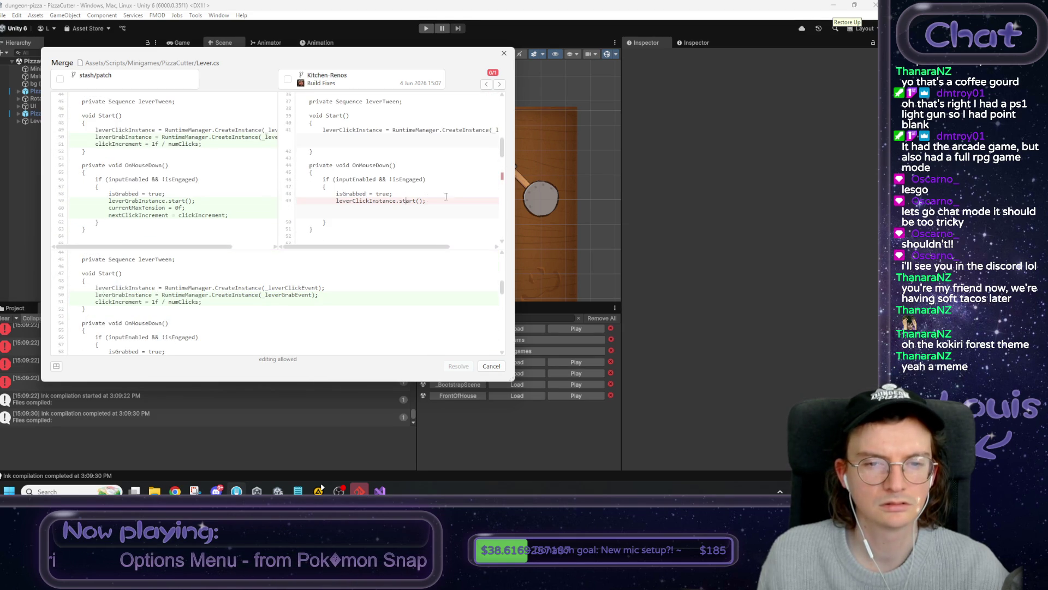
drag(446, 197, 326, 202)
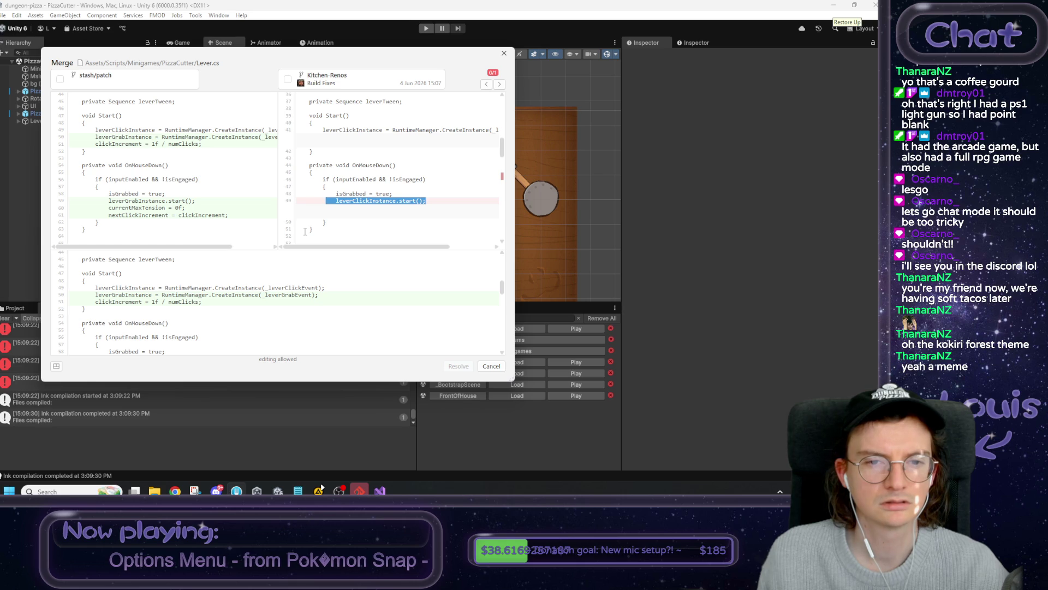
click(60, 79)
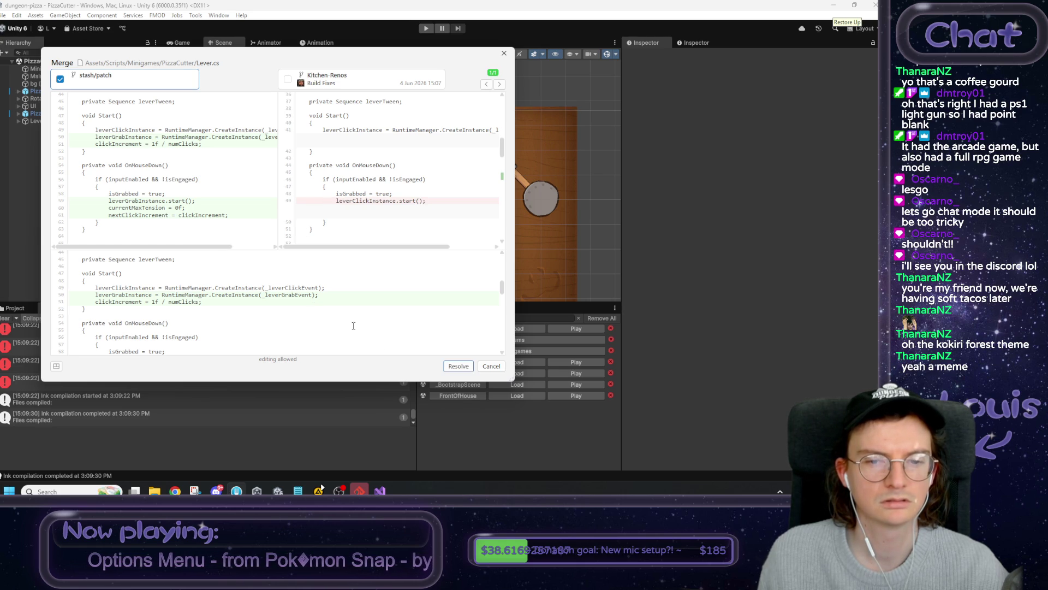
click(459, 367)
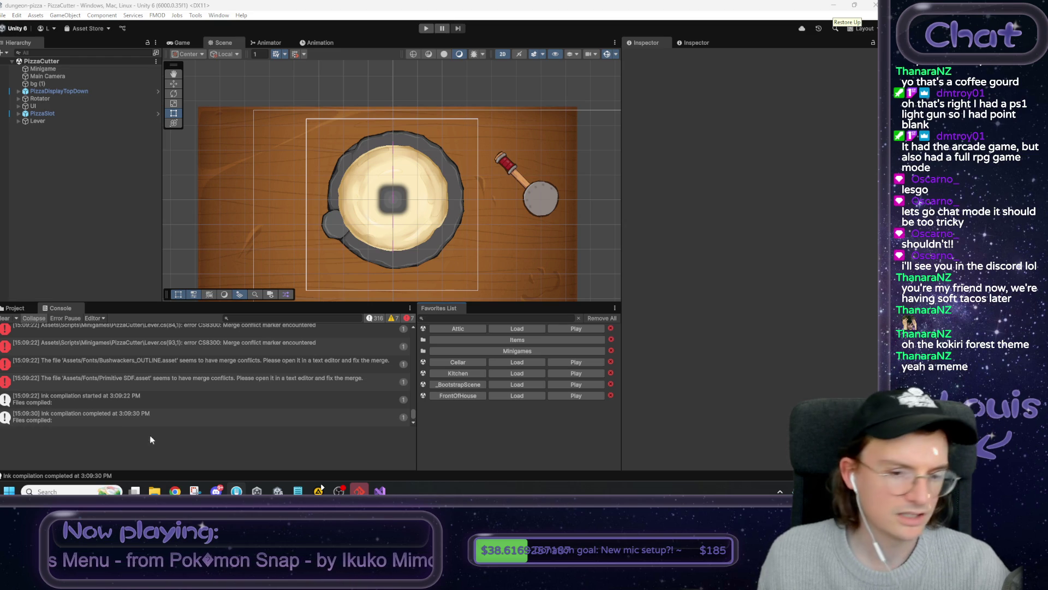
click(298, 490)
drag(498, 416, 408, 391)
click(319, 489)
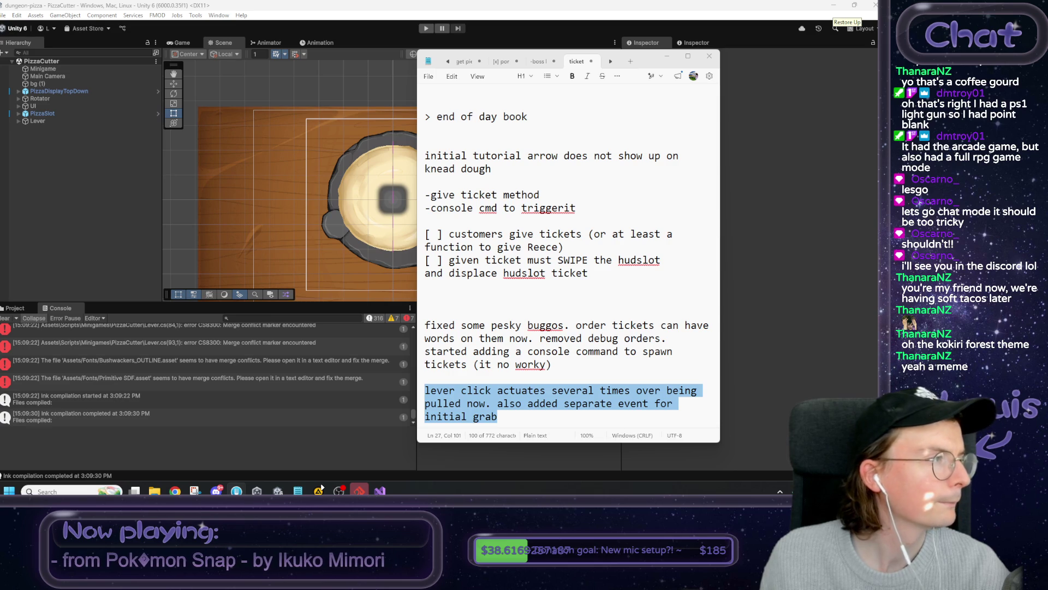
click(547, 115)
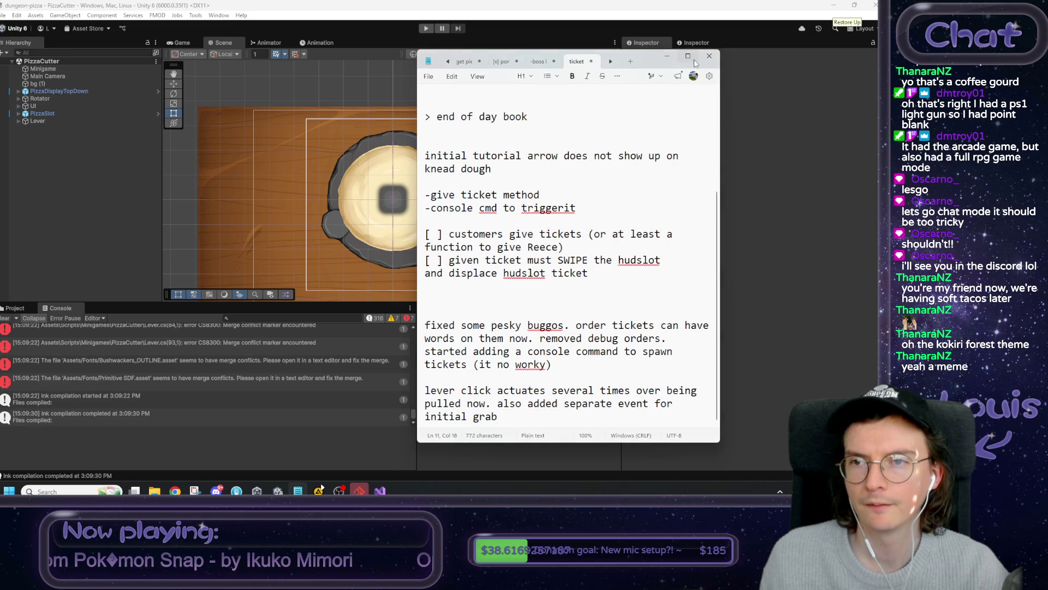
click(668, 59)
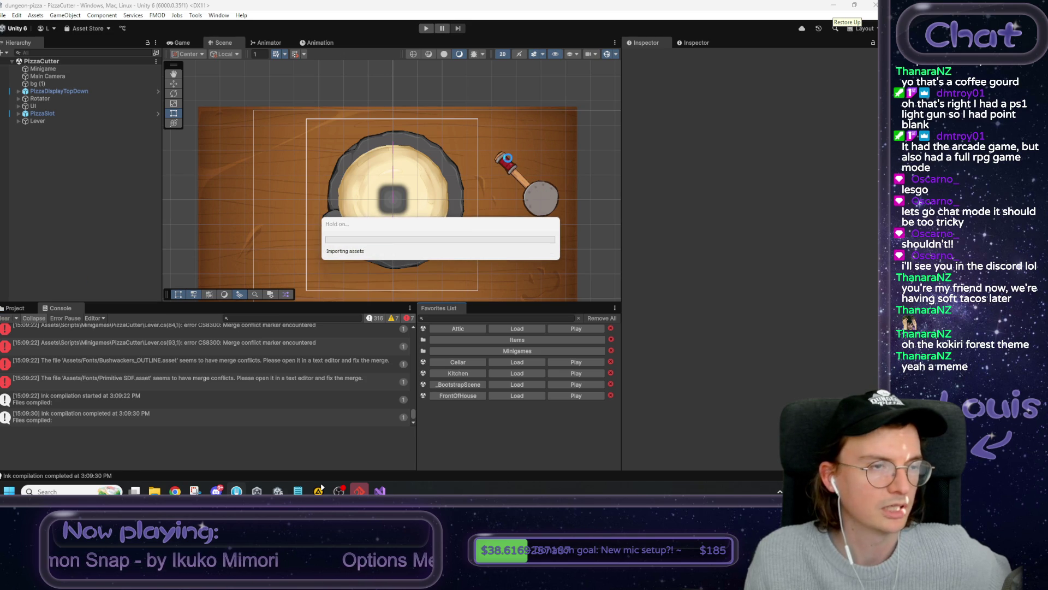
- Play-test pulling the lever, inspect the Lever's click event path, then stop playing
click(425, 29)
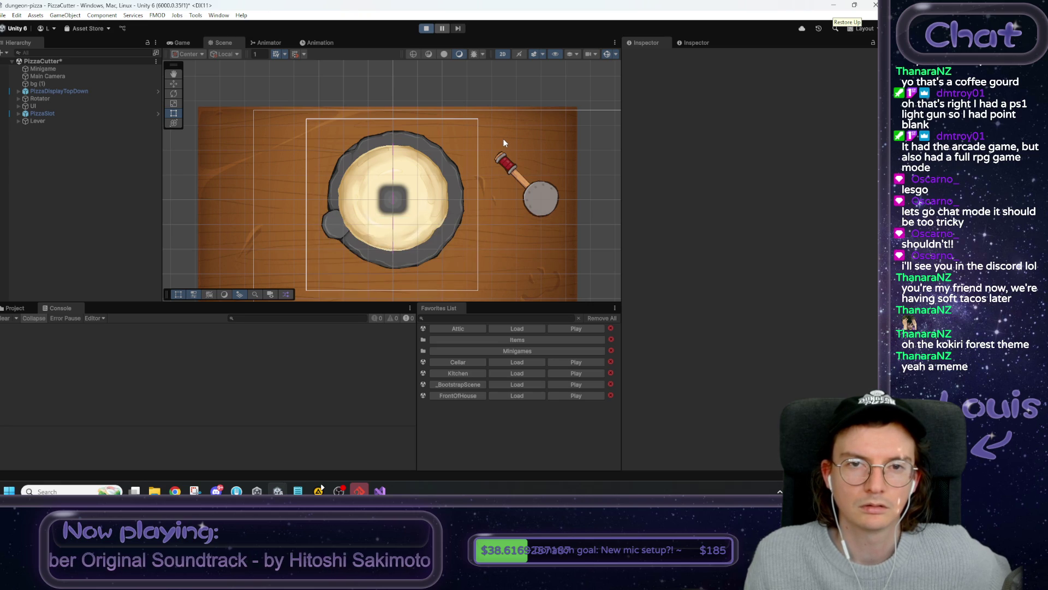
drag(500, 141, 466, 201)
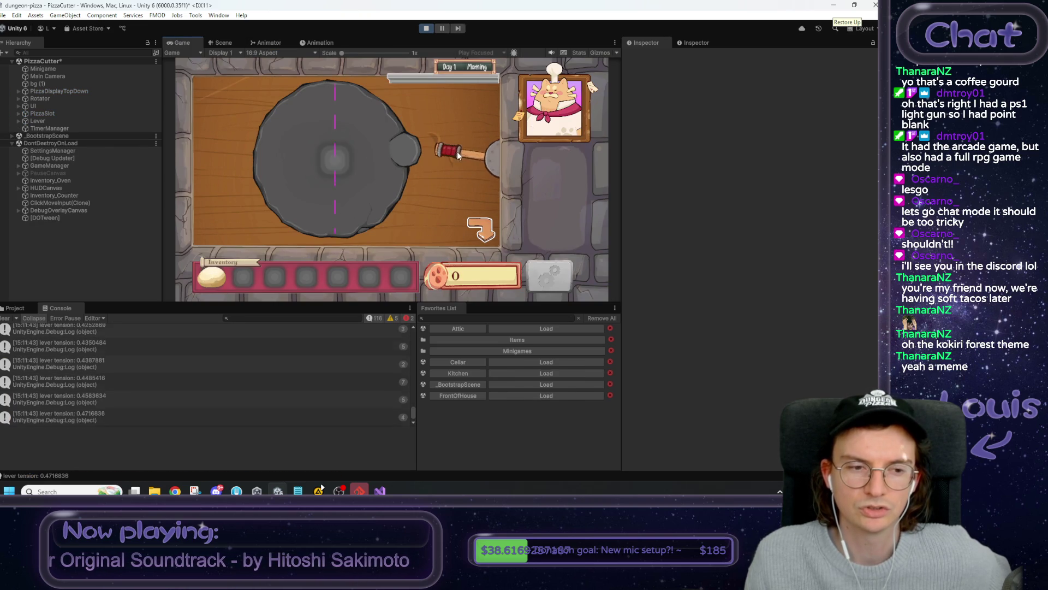
click(46, 121)
scroll(766, 349, down, 1)
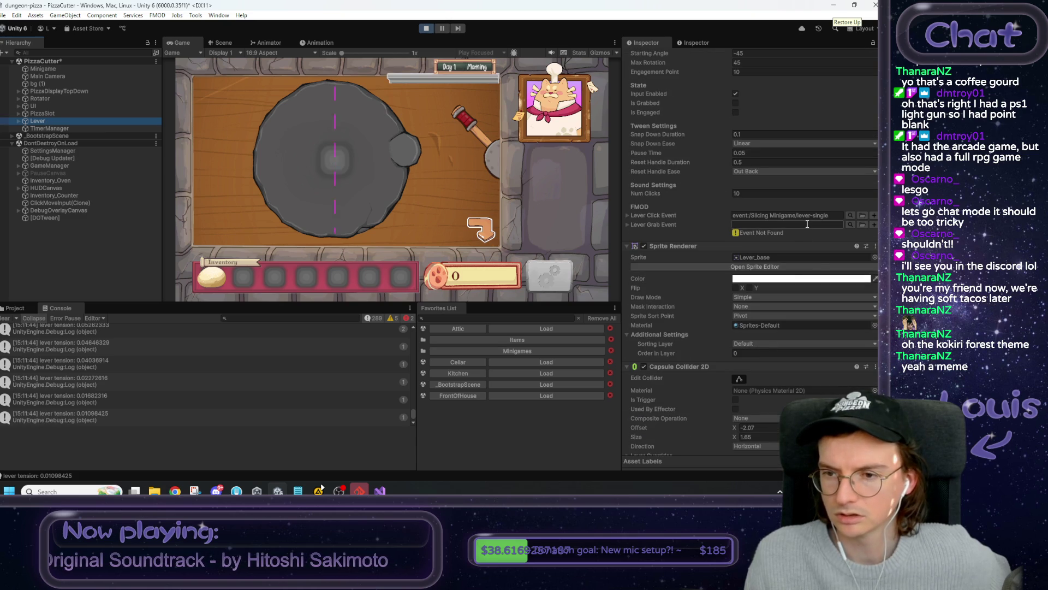
click(791, 215)
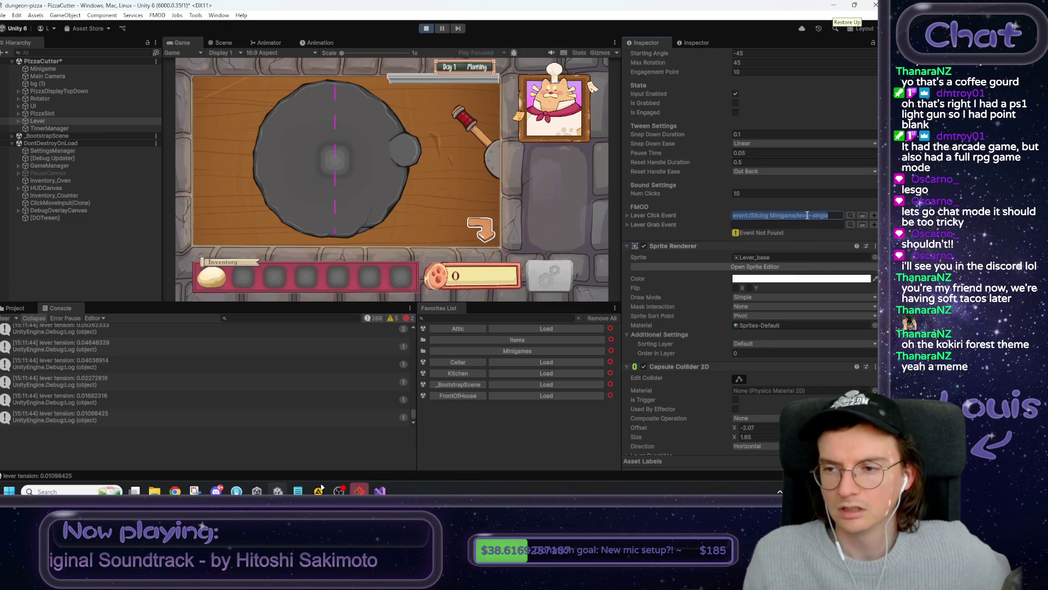
click(426, 28)
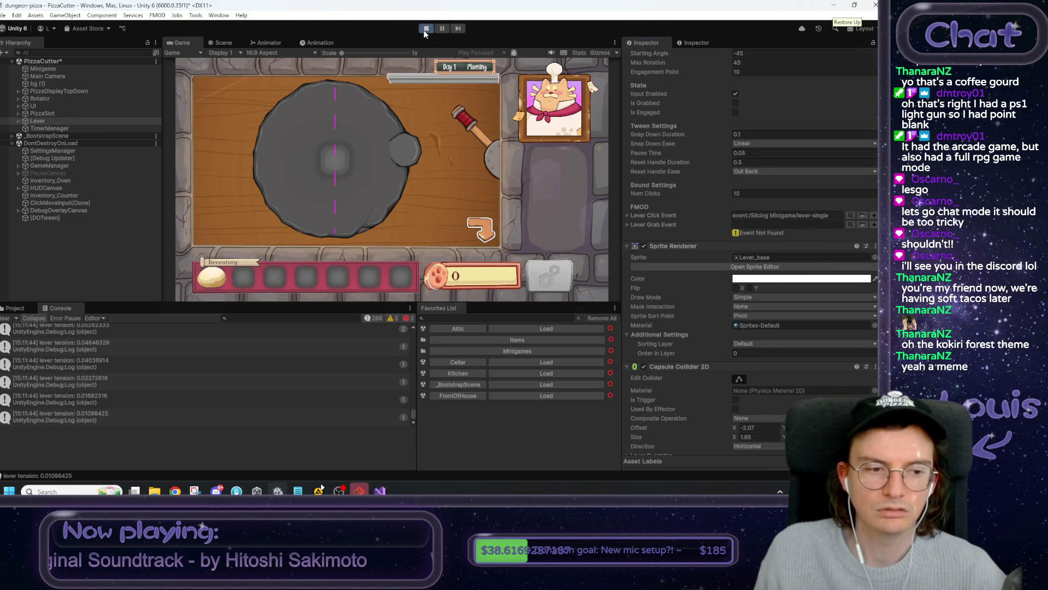
click(22, 307)
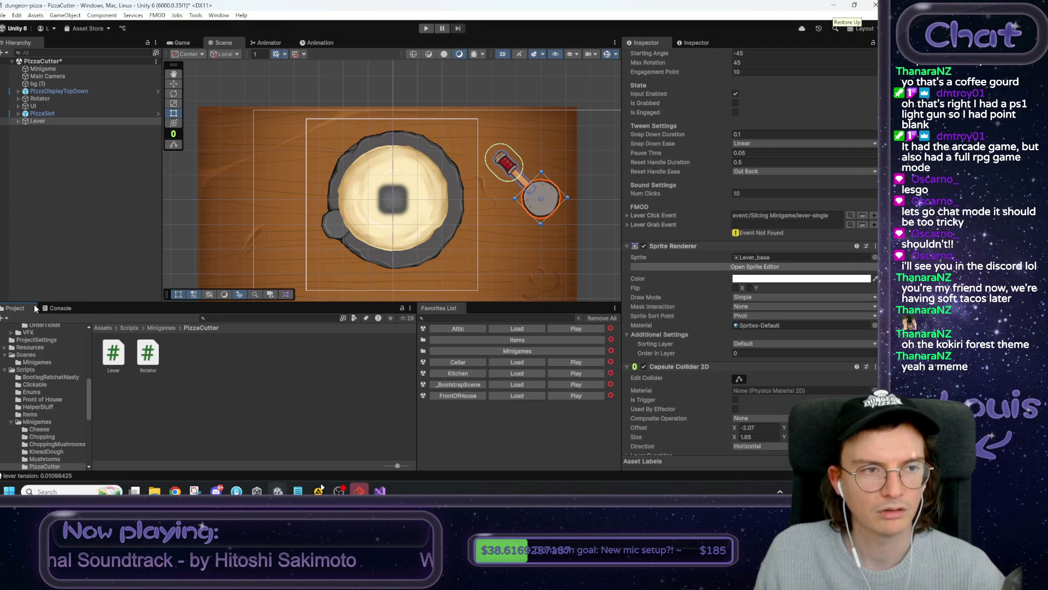
- Copy the Lever Click Event path event:/Slicing Minigame/lever-single into the Lever Grab Event field
click(49, 113)
click(55, 121)
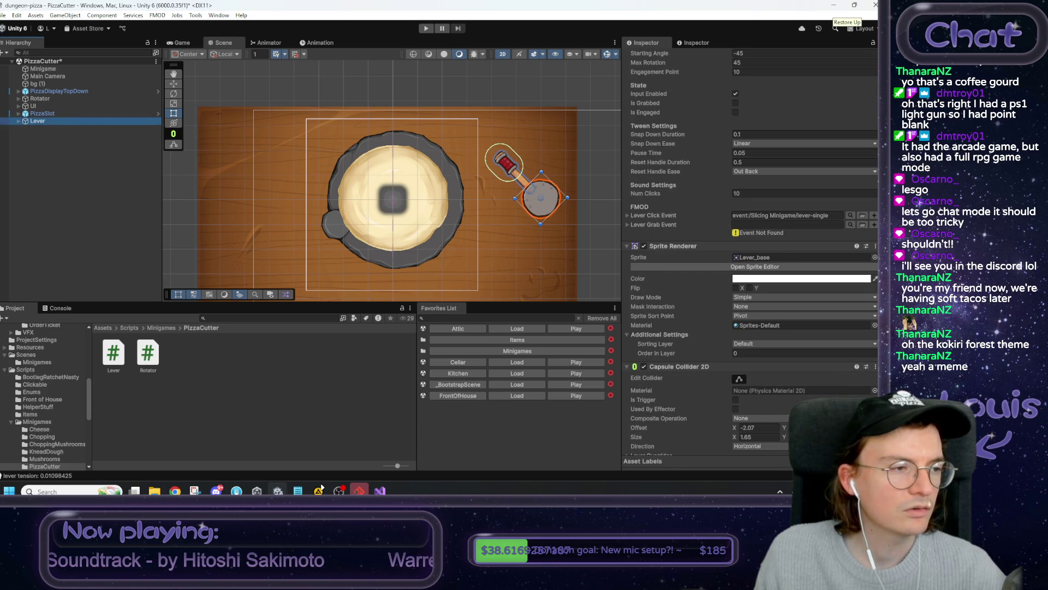
mouse_move(175, 491)
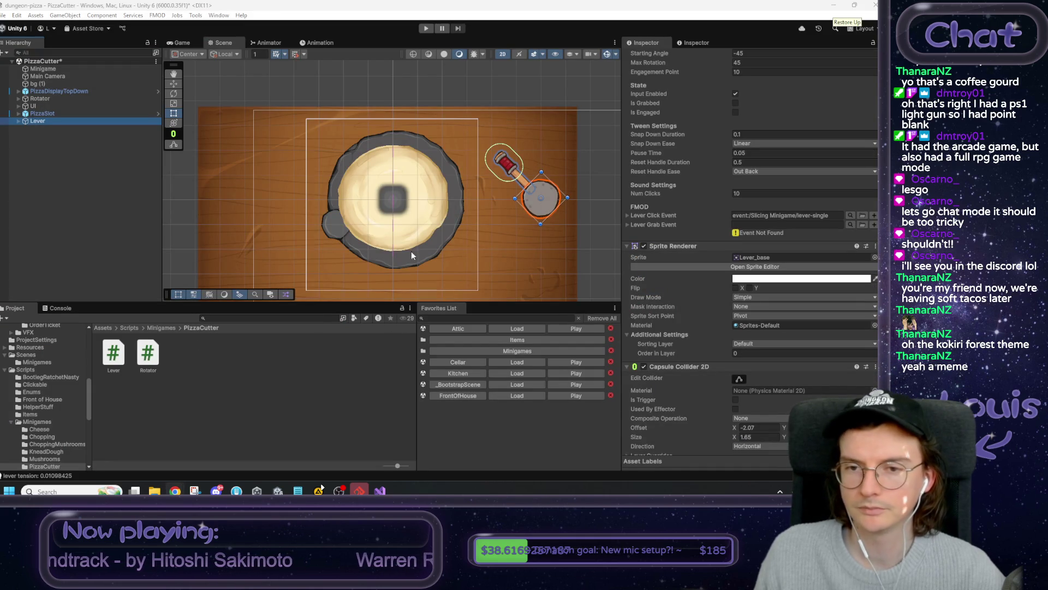
drag(411, 250, 423, 213)
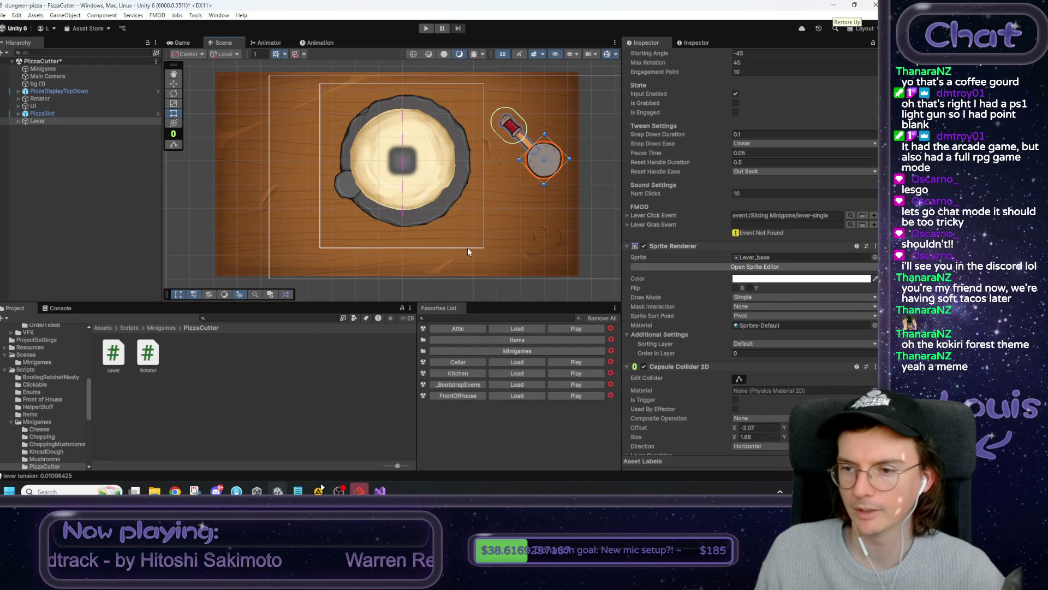
scroll(803, 273, down, 2)
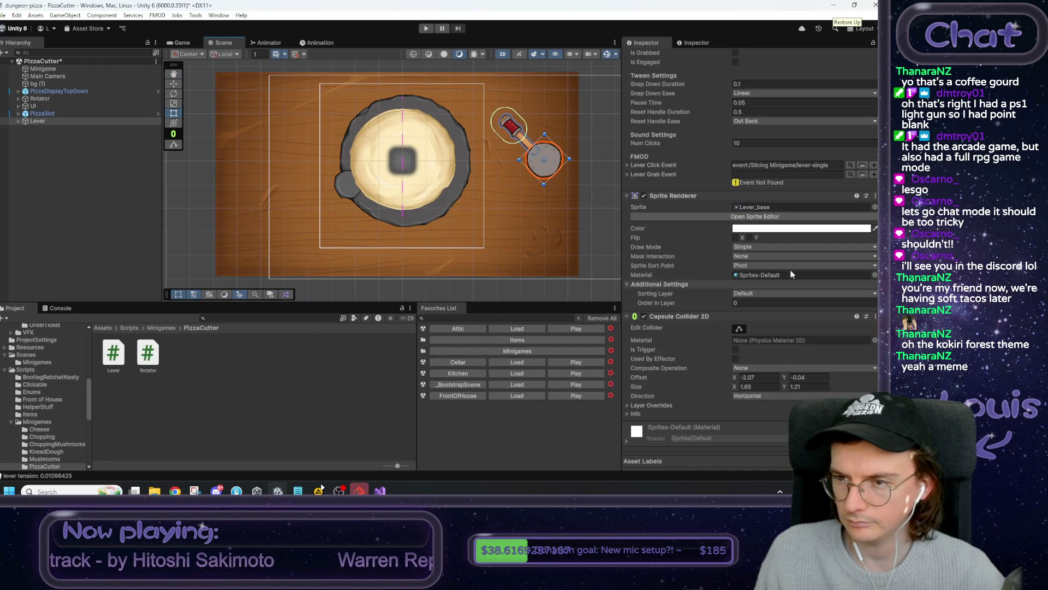
click(798, 165)
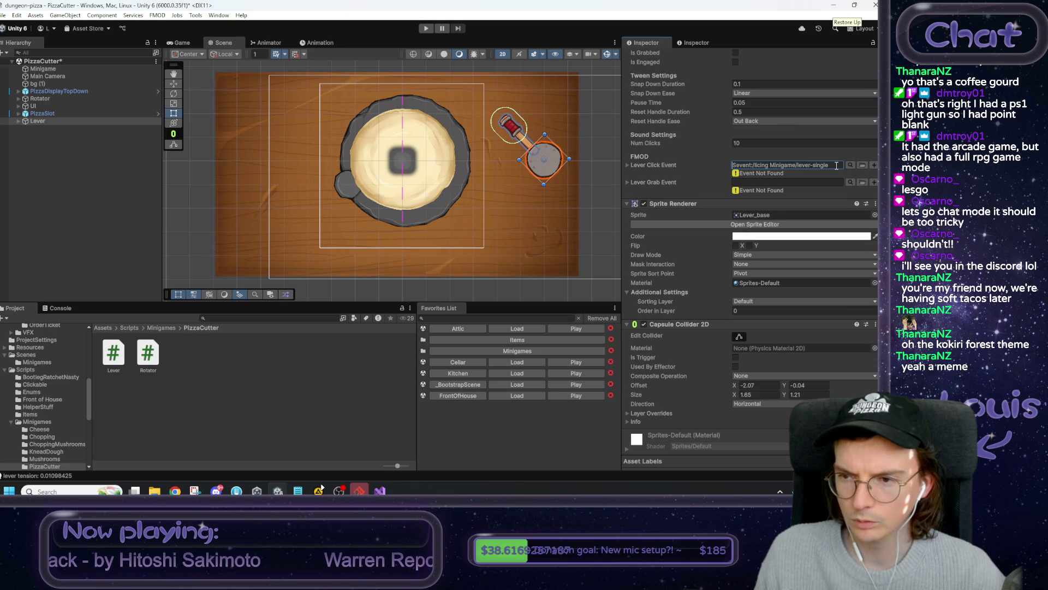
key(ctrl+a)
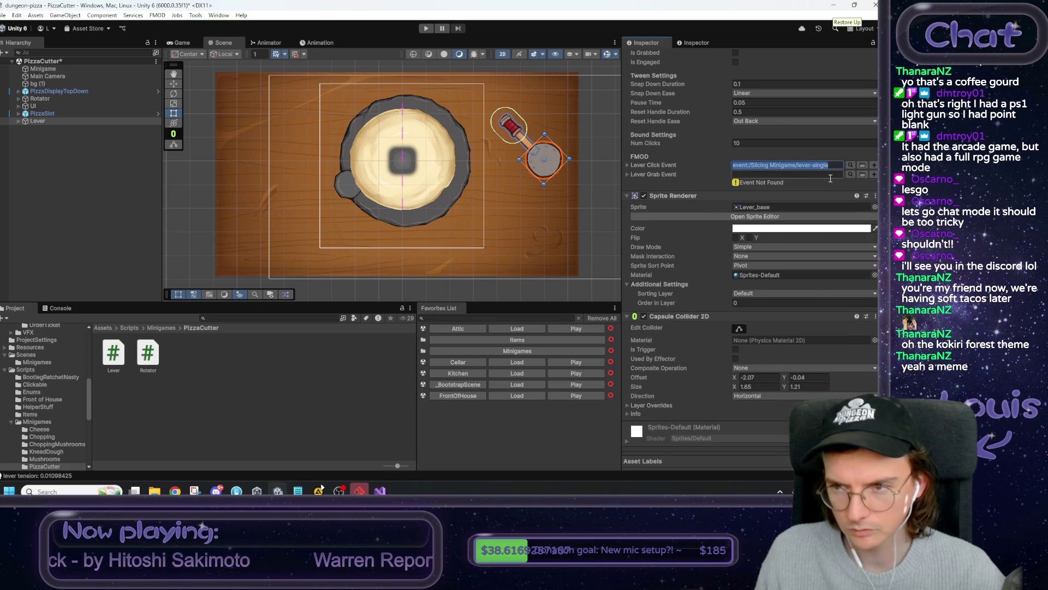
key(ctrl+c)
click(830, 174)
key(ctrl+v)
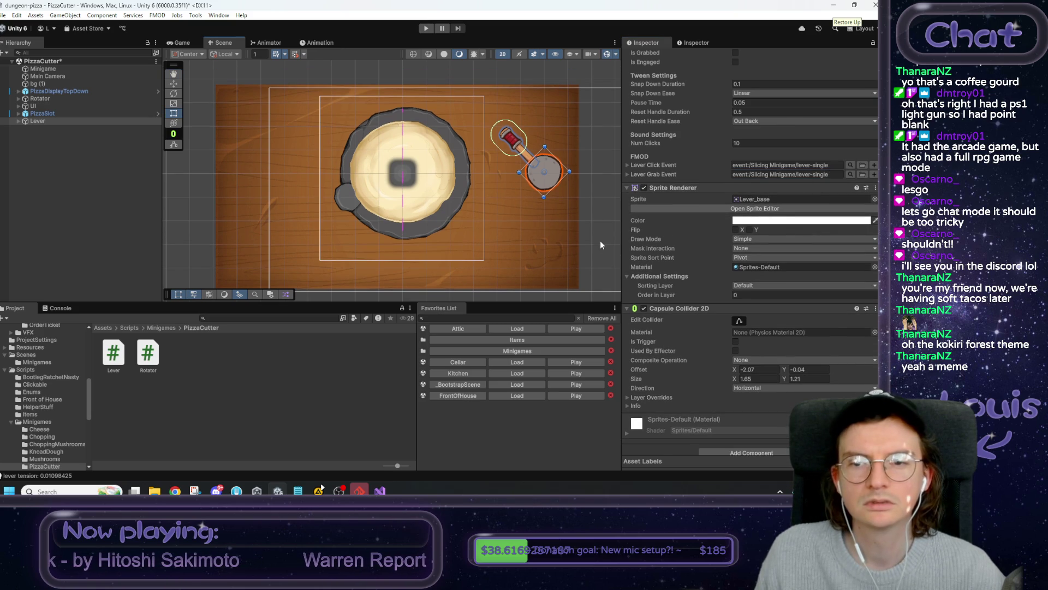
- Reselect the Lever and open its Lever.cs script in Visual Studio
click(595, 241)
click(61, 121)
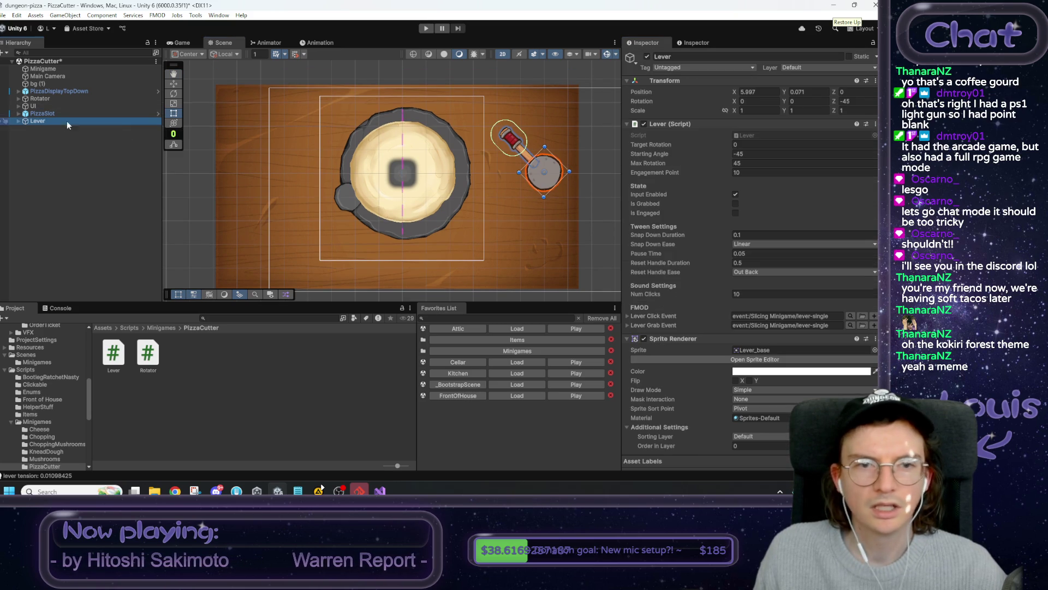
double_click(755, 133)
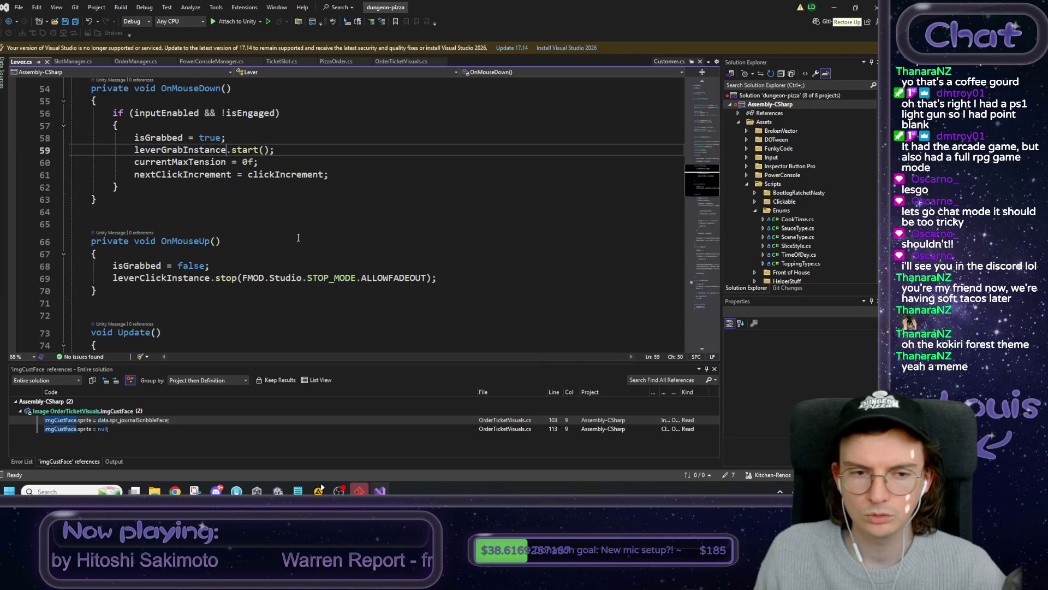
scroll(306, 238, up, 9)
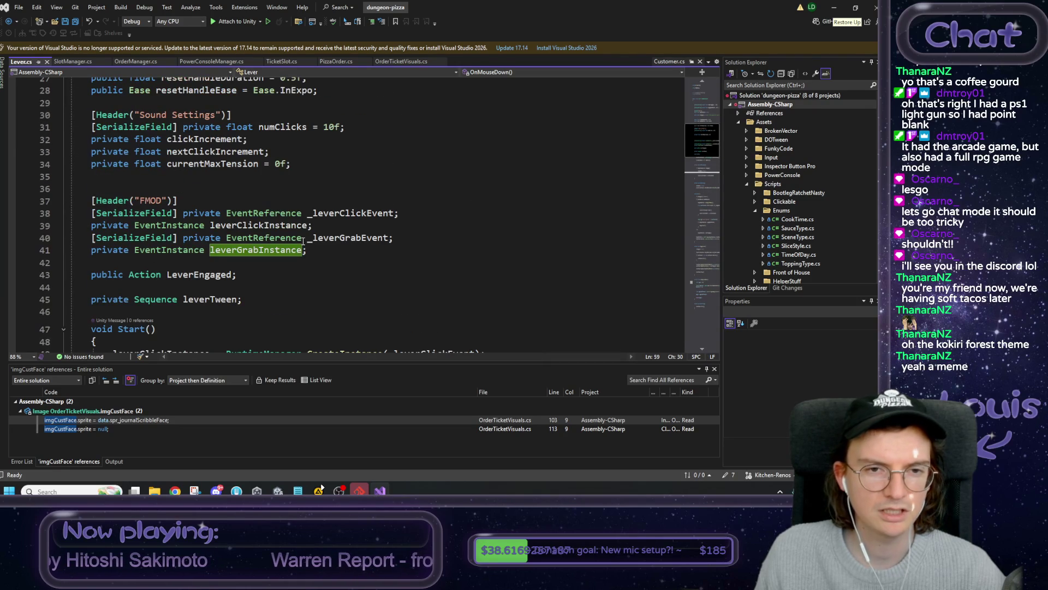
scroll(318, 149, down, 3)
scroll(238, 230, down, 3)
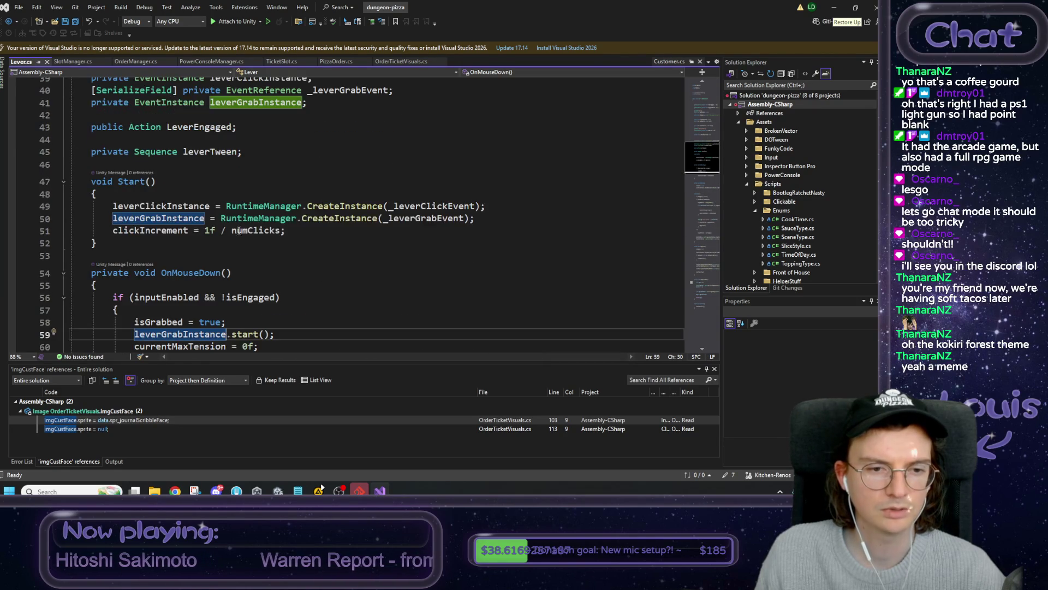
scroll(238, 229, down, 10)
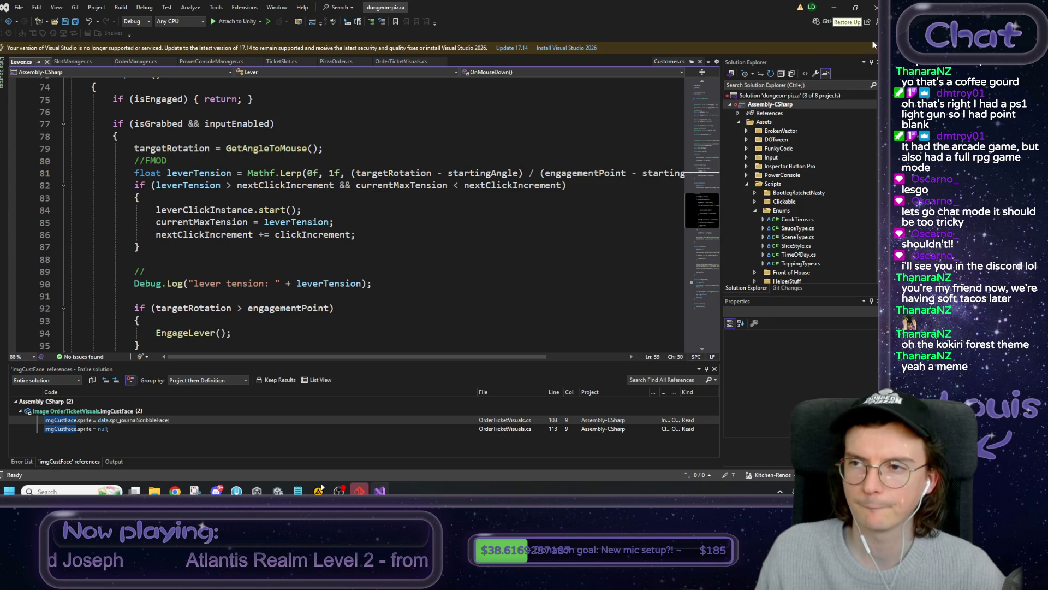
click(833, 9)
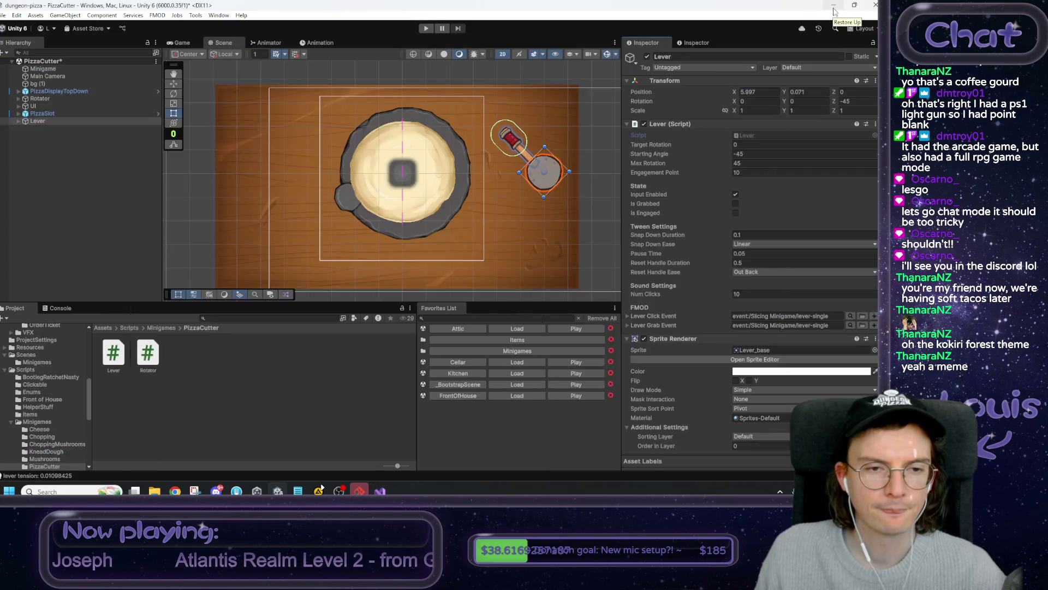
- Play-test the lever by pulling it down to horizontal, then stop playing
click(426, 27)
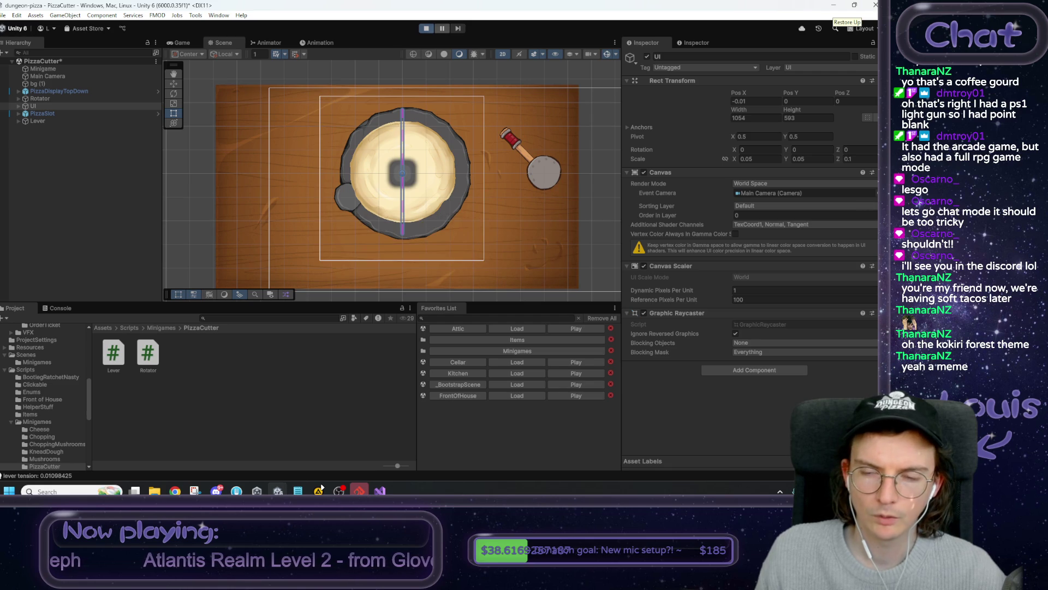
mouse_move(464, 117)
mouse_down()
mouse_move(458, 164)
mouse_move(483, 206)
mouse_up()
click(425, 29)
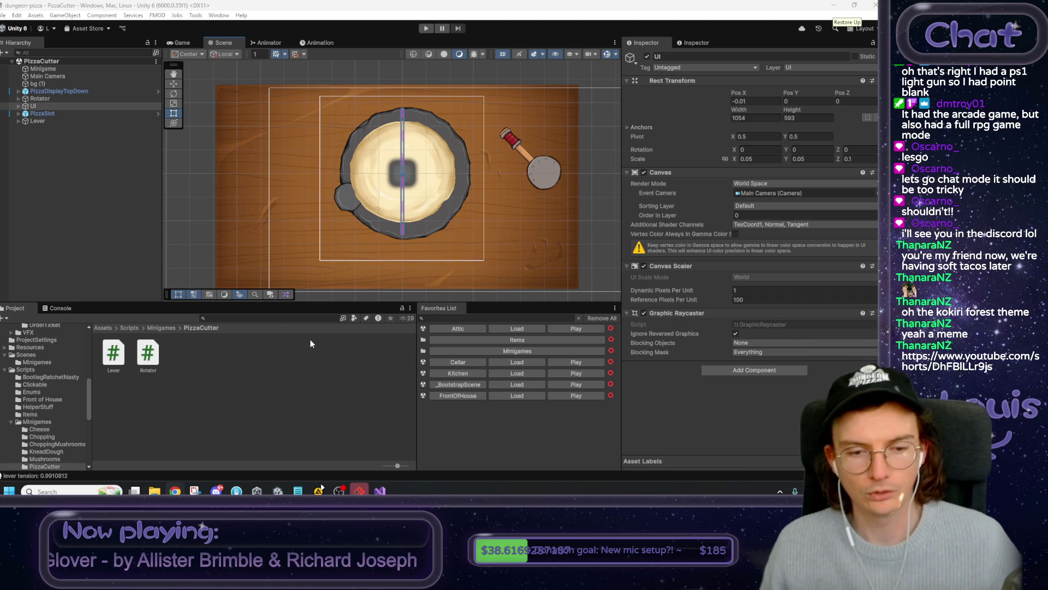
- Show the top-level Assets folder with Art, Prefabs, Scenes, Scripts and Shaders
click(110, 329)
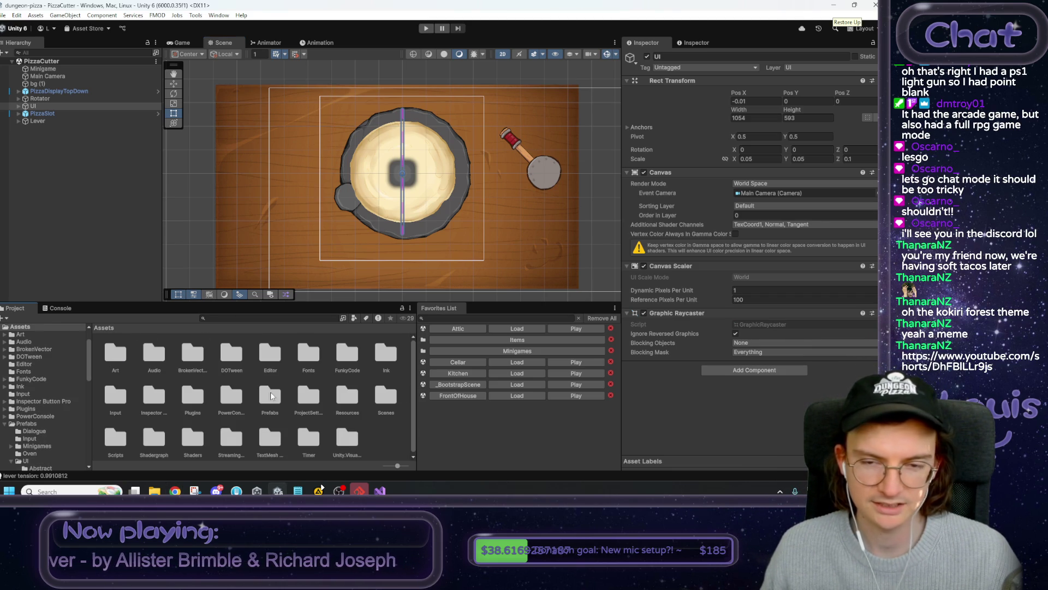